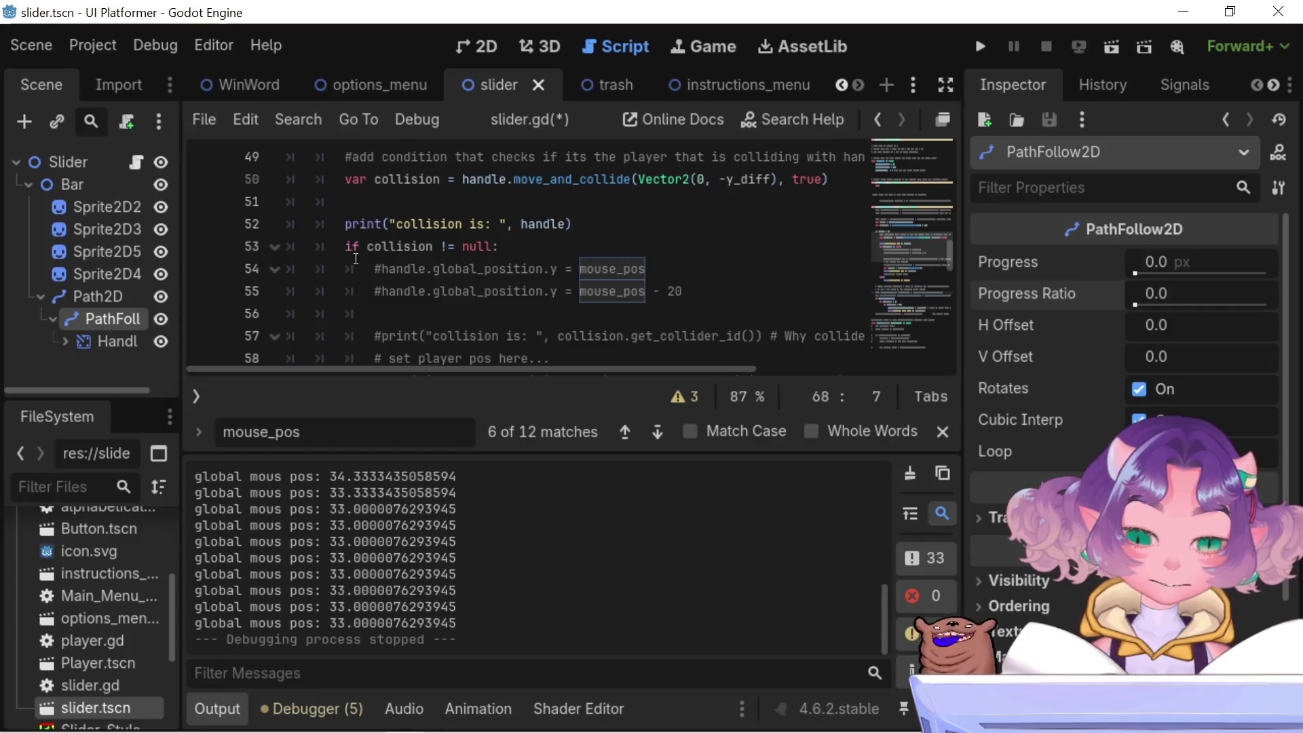
# - Review the collision null-check code on lines 50–61 and select the collision variable
pyautogui.scroll(-2, 342, 255)
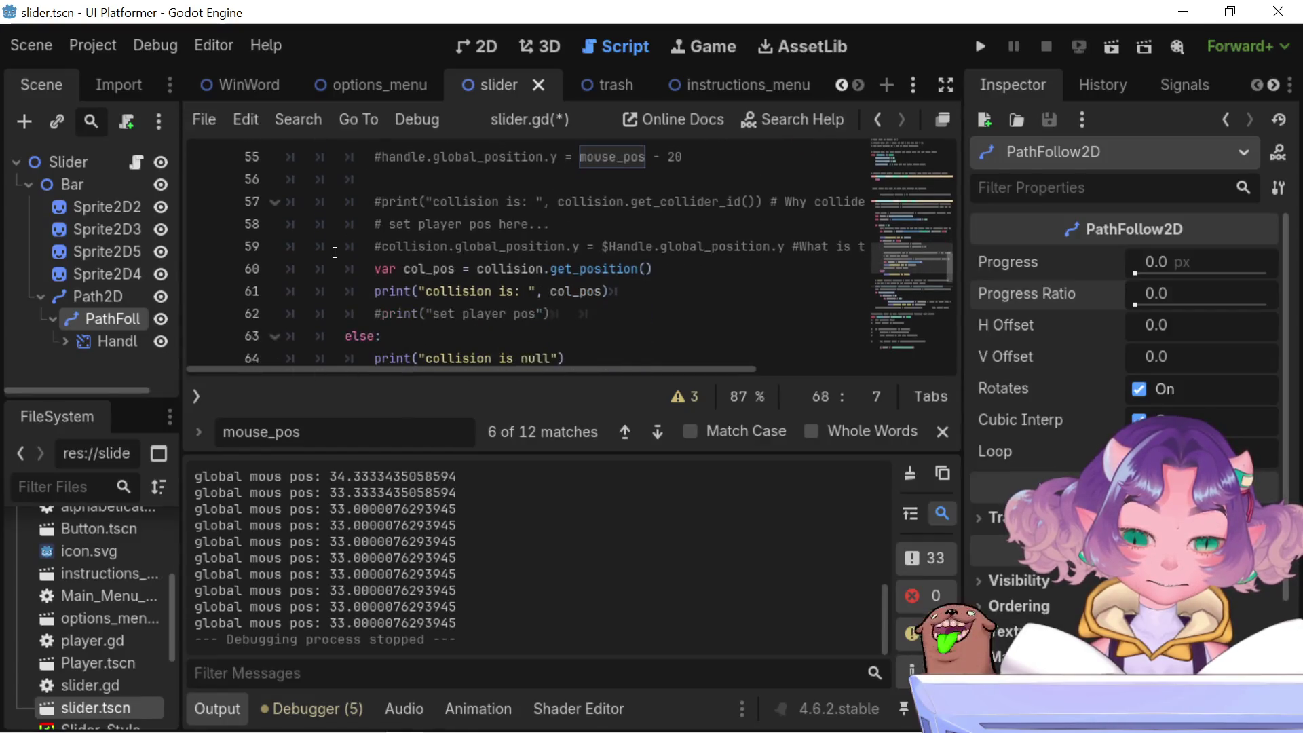
pyautogui.scroll(-1, 335, 252)
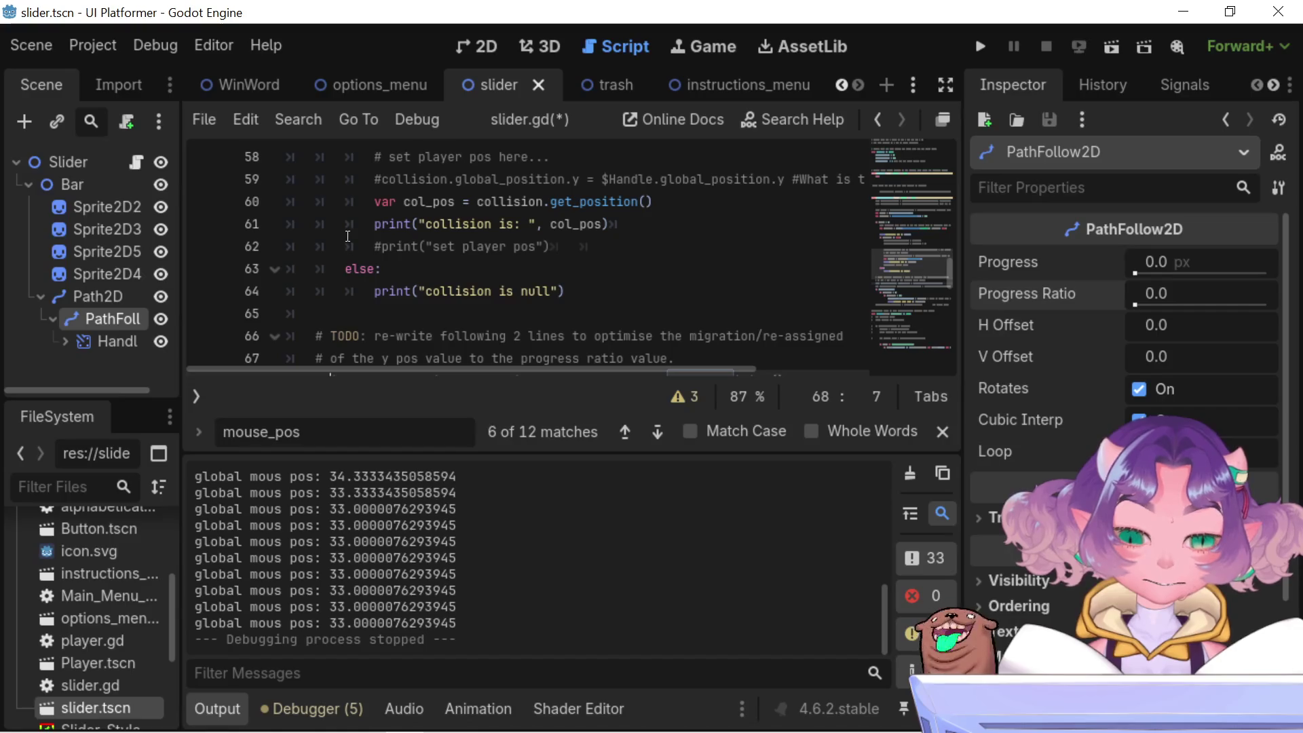
pyautogui.click(368, 212)
pyautogui.press('Down')
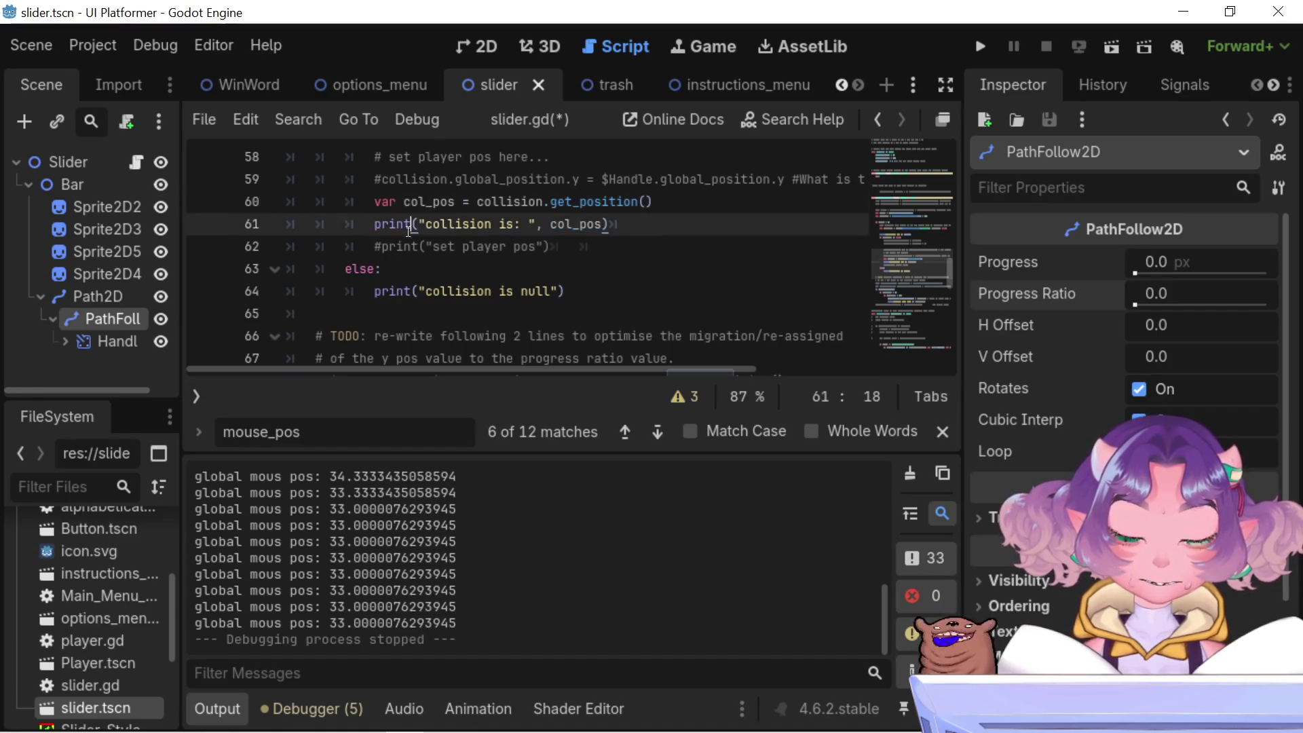
pyautogui.press('Down')
pyautogui.press('Down')
pyautogui.press('Down')
pyautogui.click(439, 290)
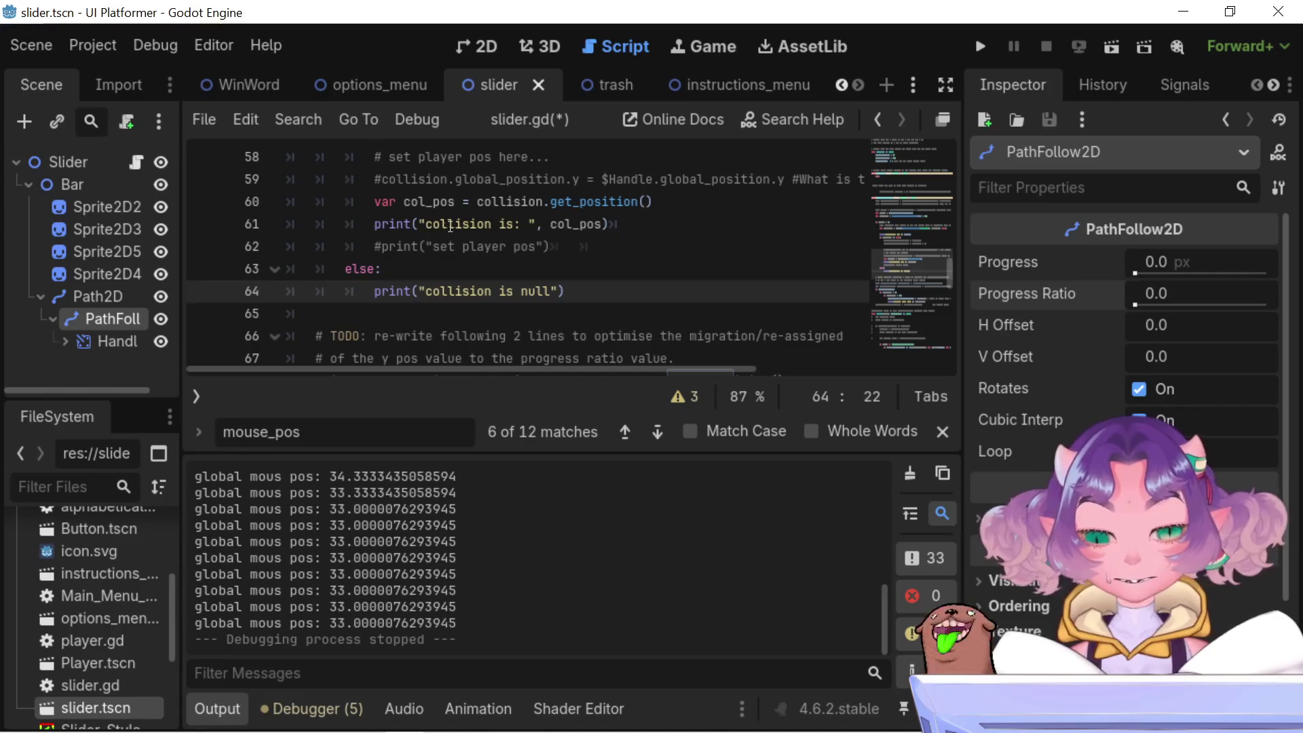
pyautogui.click(492, 230)
pyautogui.click(493, 290)
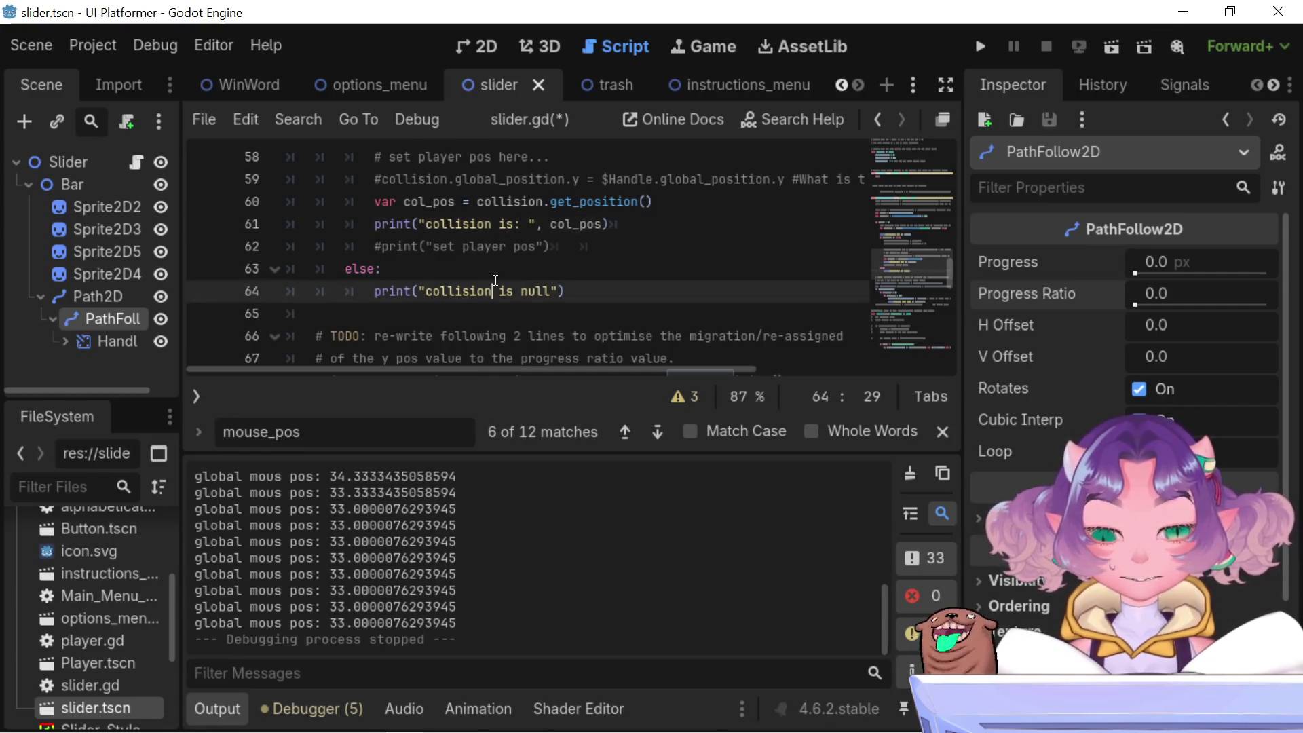
pyautogui.scroll(2, 484, 291)
pyautogui.click(382, 180)
pyautogui.scroll(1, 382, 205)
pyautogui.scroll(2, 382, 205)
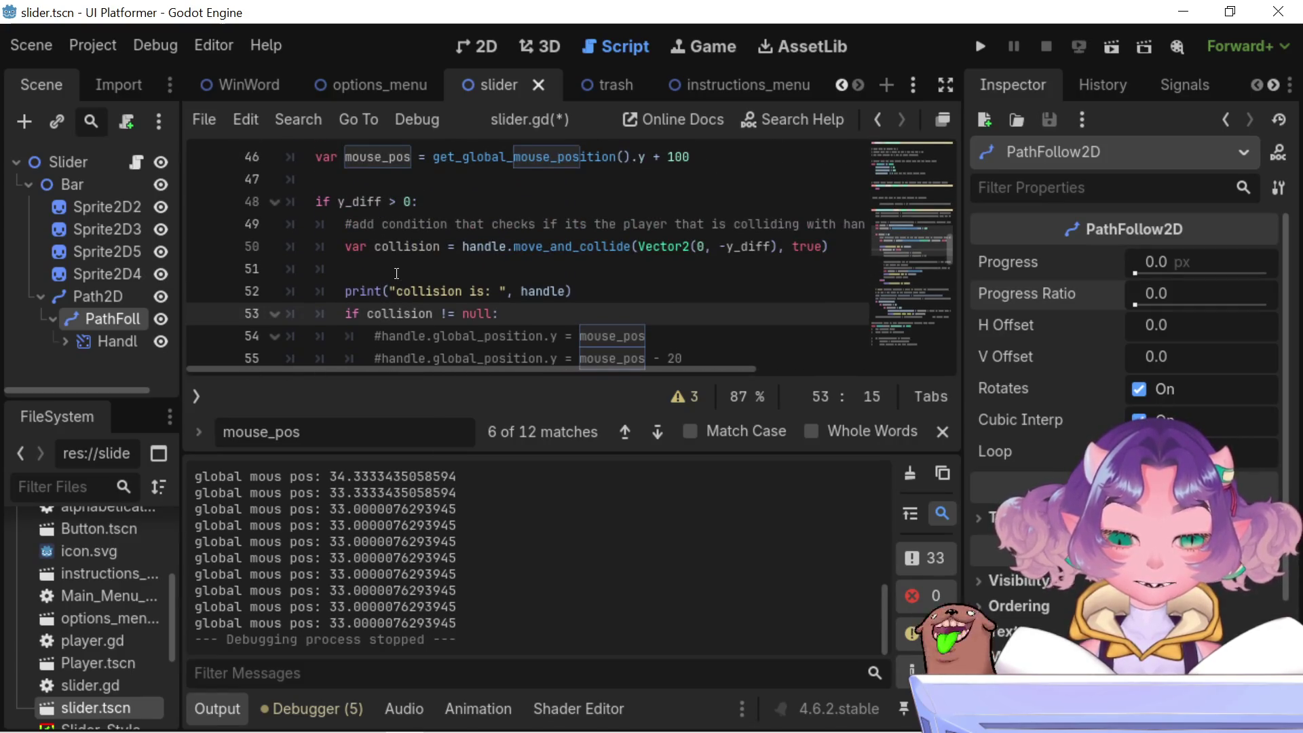
pyautogui.doubleClick(390, 248)
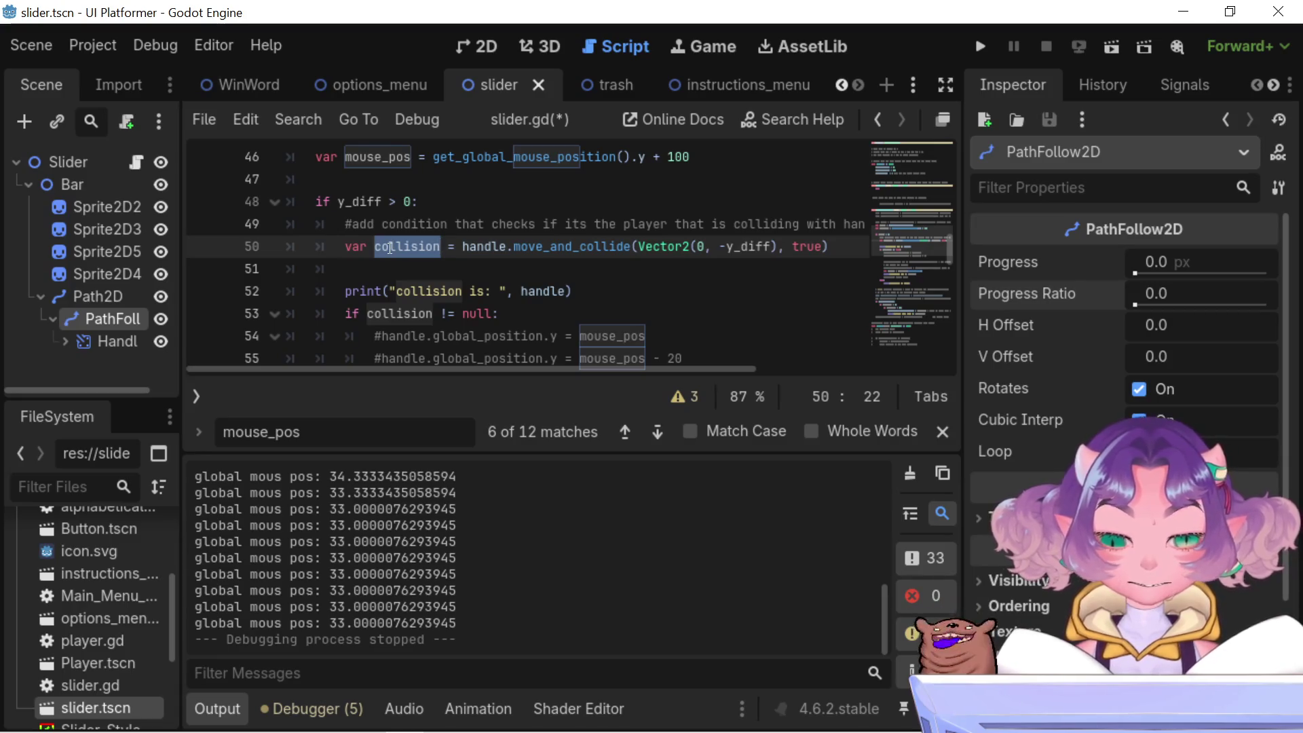
# - Scroll up and down through the slider script to review its code
pyautogui.scroll(3, 390, 248)
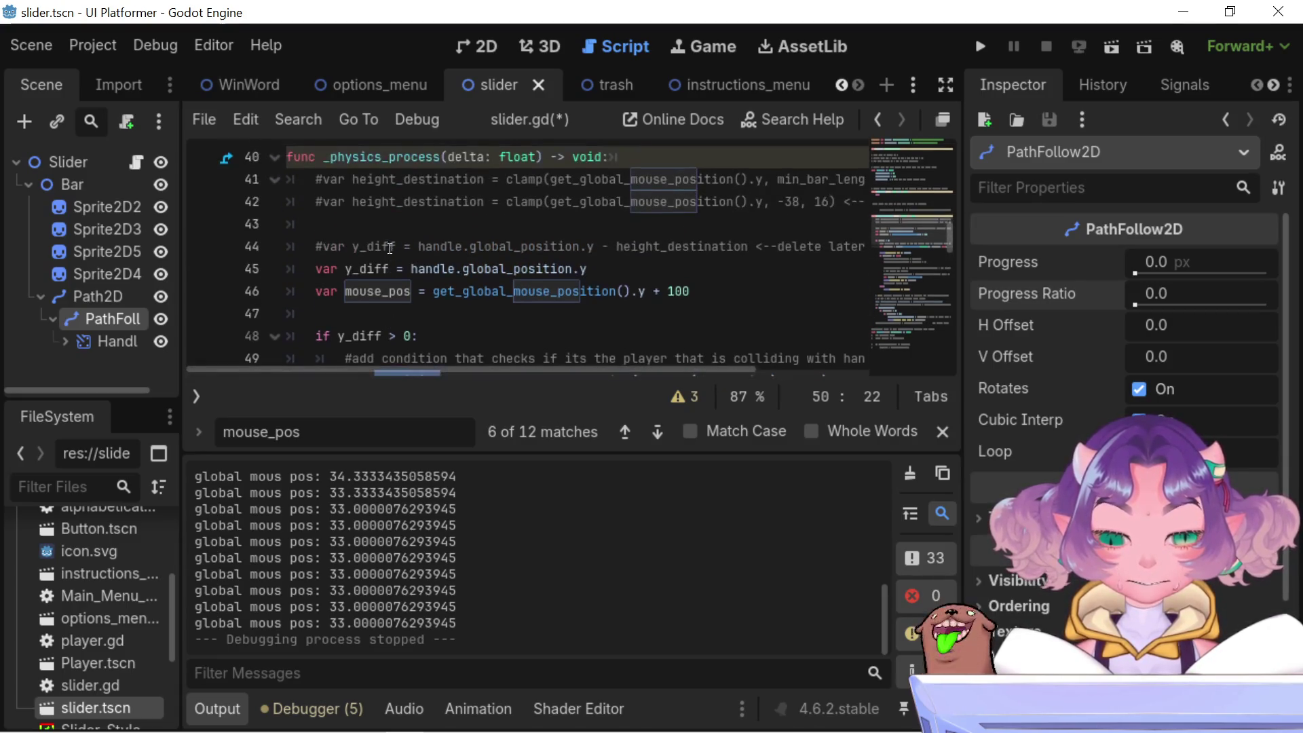
pyautogui.scroll(3, 390, 249)
pyautogui.scroll(7, 390, 248)
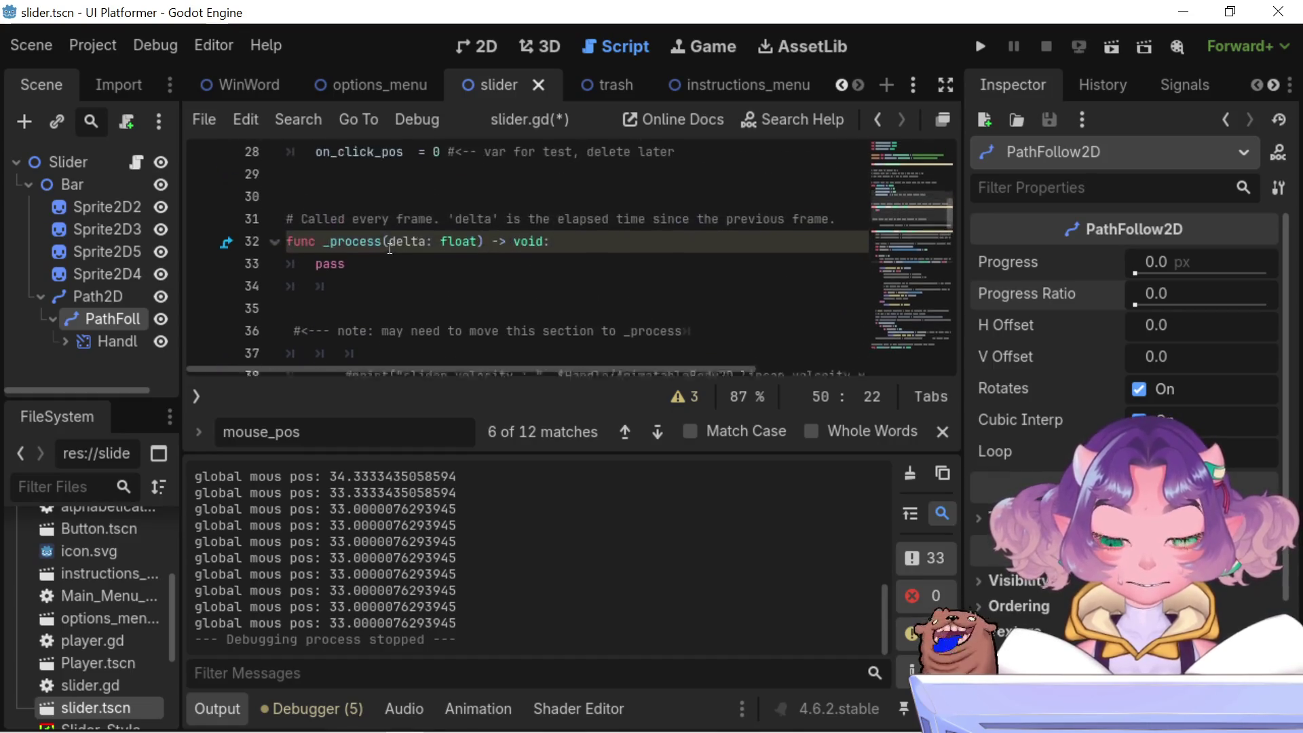
pyautogui.scroll(-2, 390, 248)
pyautogui.scroll(5, 390, 248)
pyautogui.scroll(-12, 390, 248)
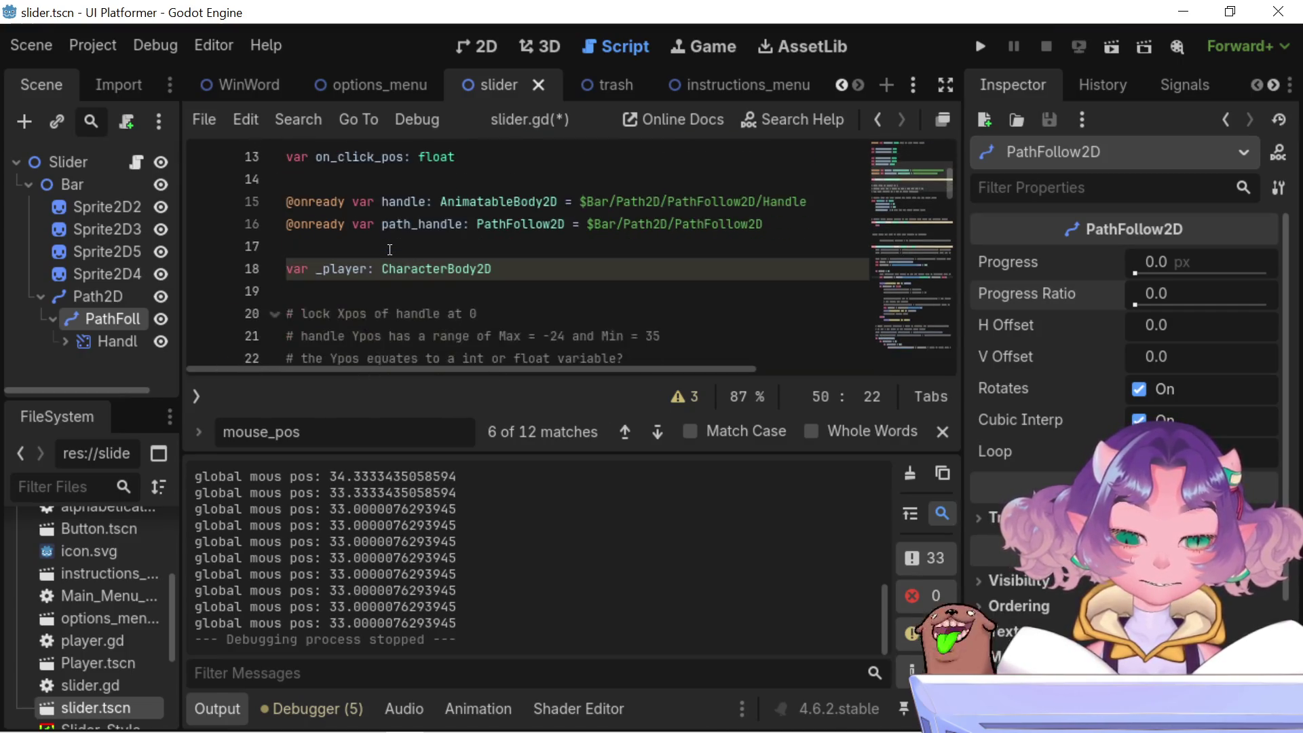
pyautogui.scroll(-8, 390, 248)
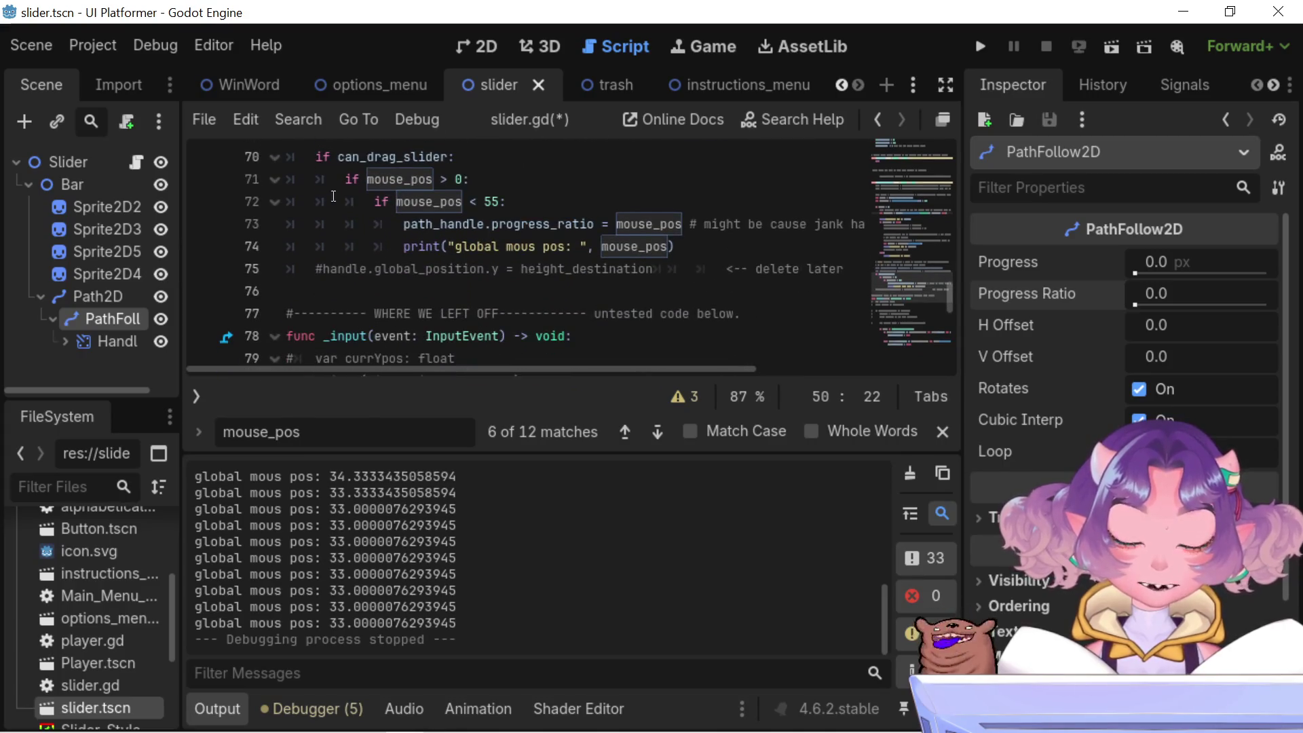
pyautogui.scroll(-5, 393, 217)
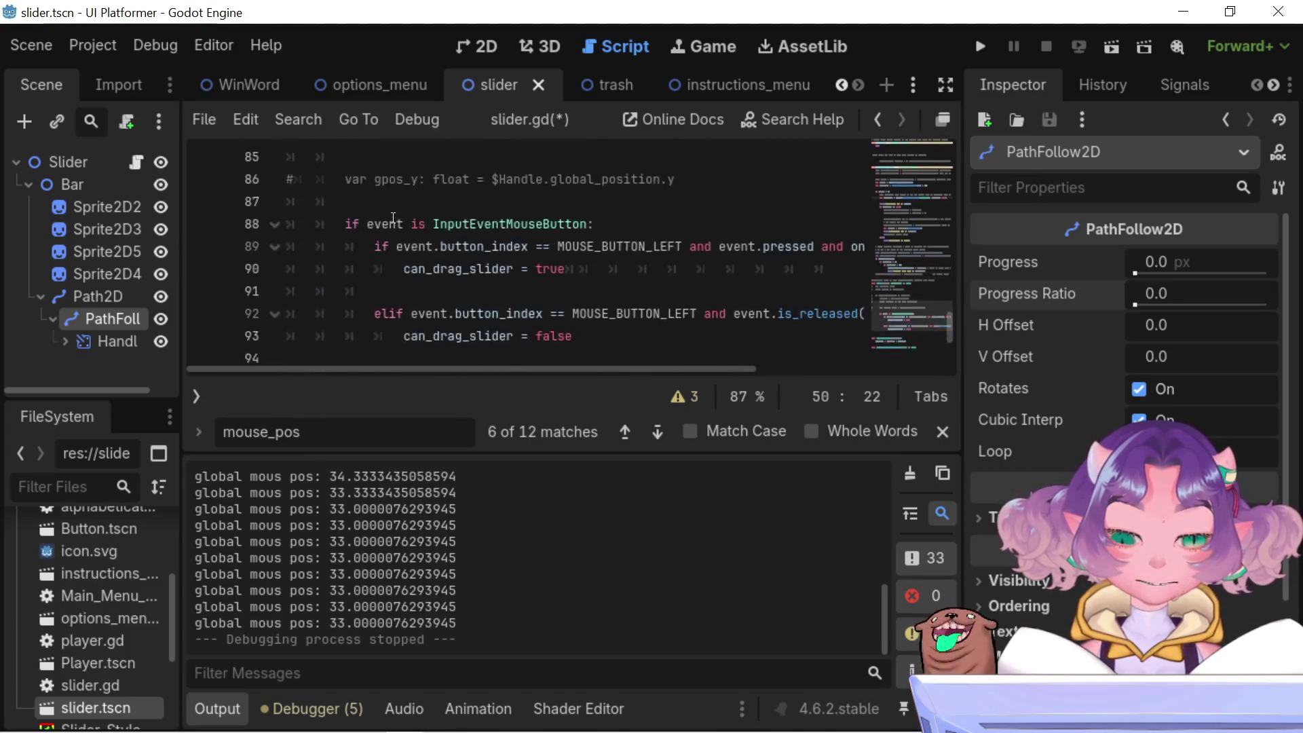
pyautogui.scroll(-4, 392, 217)
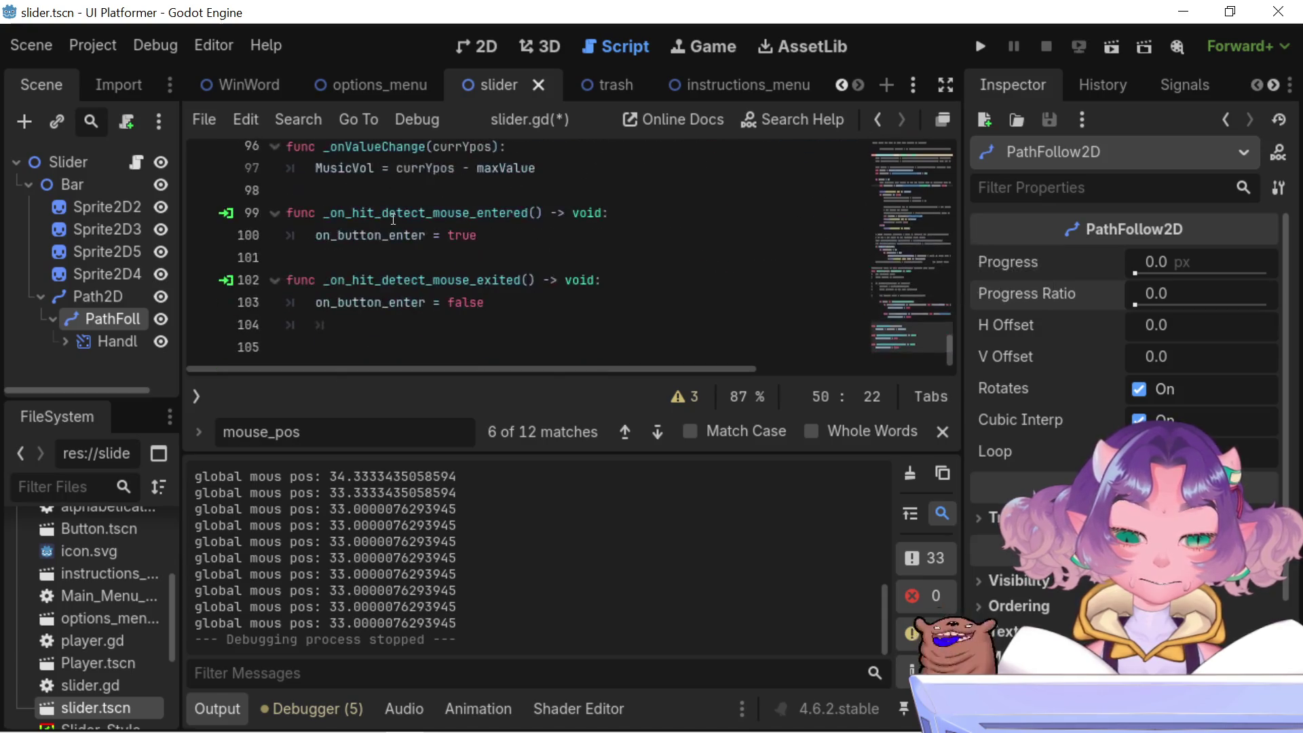
pyautogui.scroll(6, 390, 217)
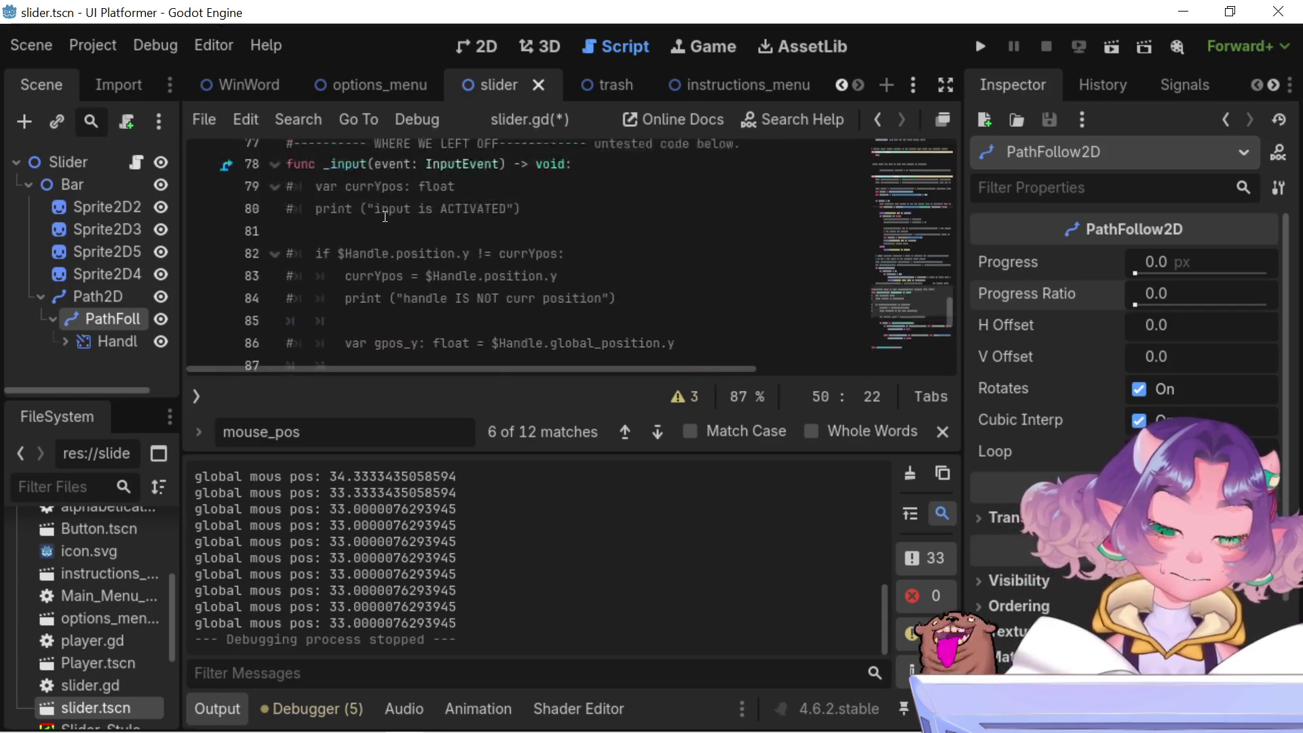
pyautogui.scroll(3, 385, 216)
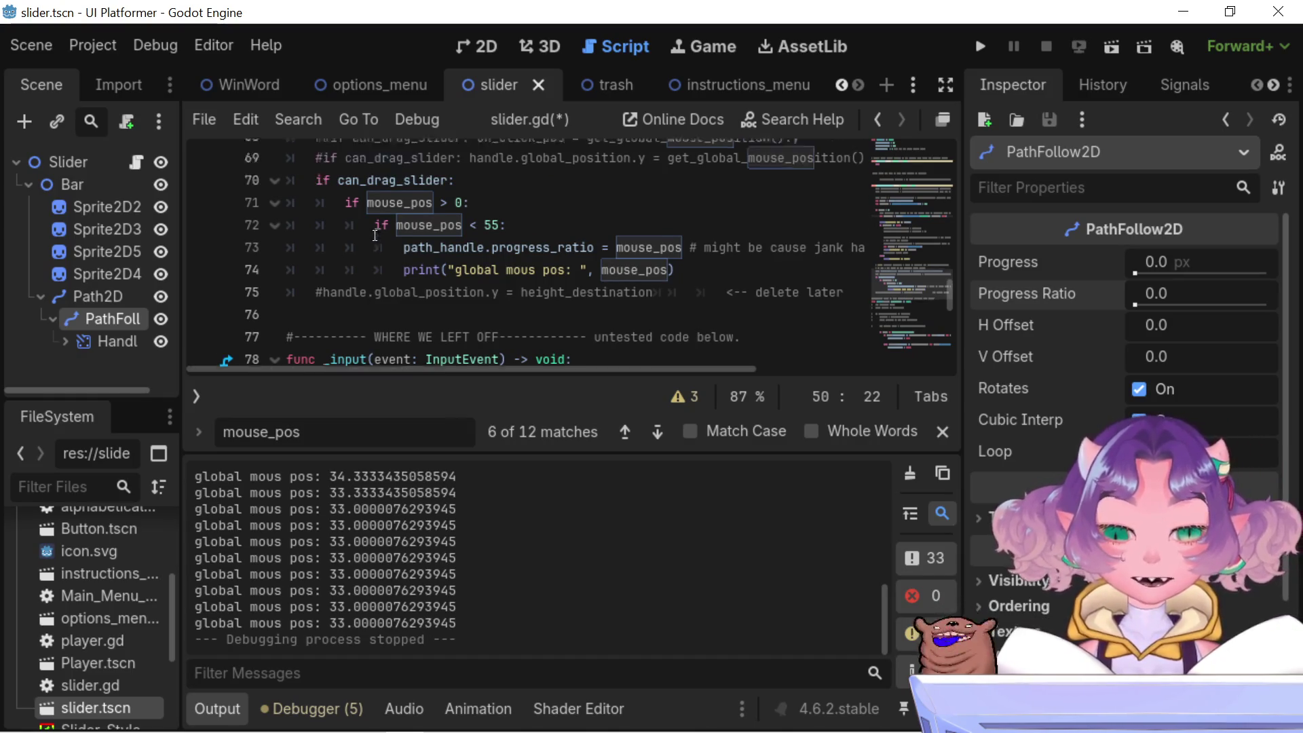
pyautogui.scroll(2, 374, 236)
pyautogui.scroll(-3, 400, 265)
pyautogui.scroll(-6, 400, 265)
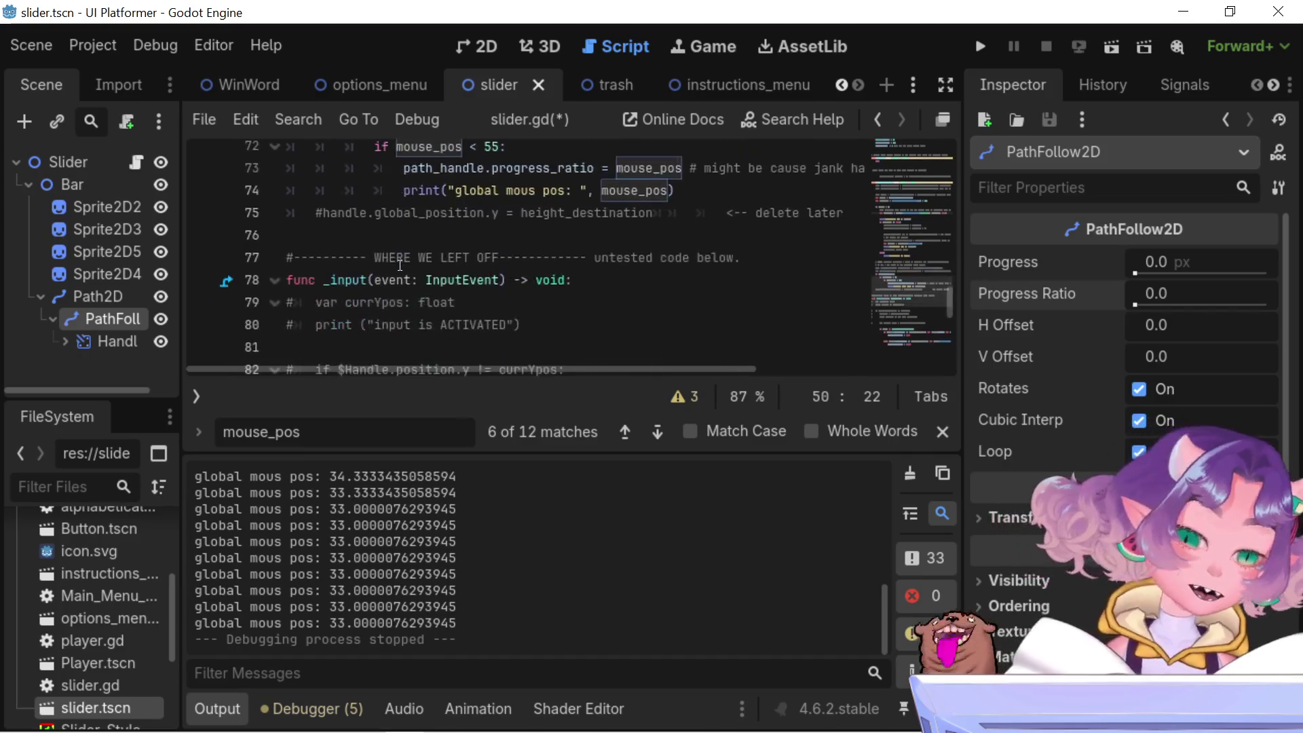
pyautogui.scroll(4, 399, 266)
pyautogui.scroll(3, 399, 265)
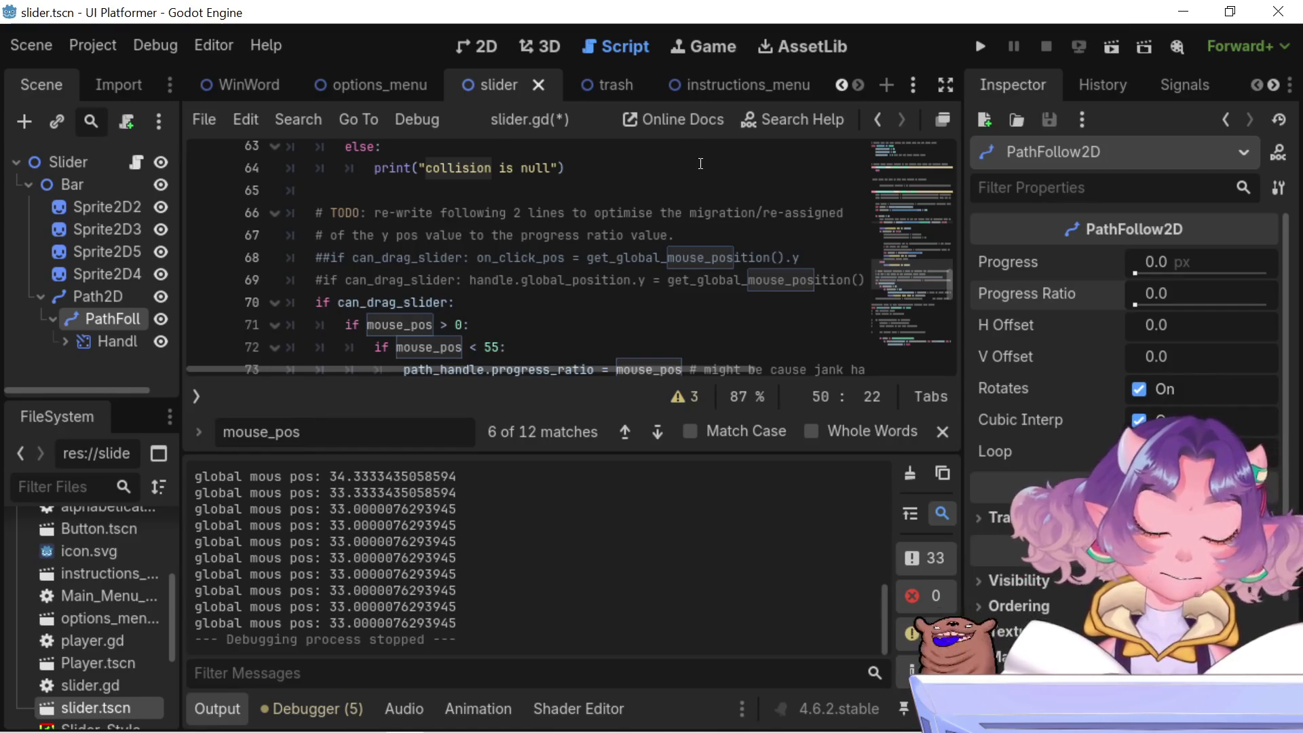
# - Launch the game to view the main menu slider, then return to the editor
pyautogui.scroll(-1, 627, 229)
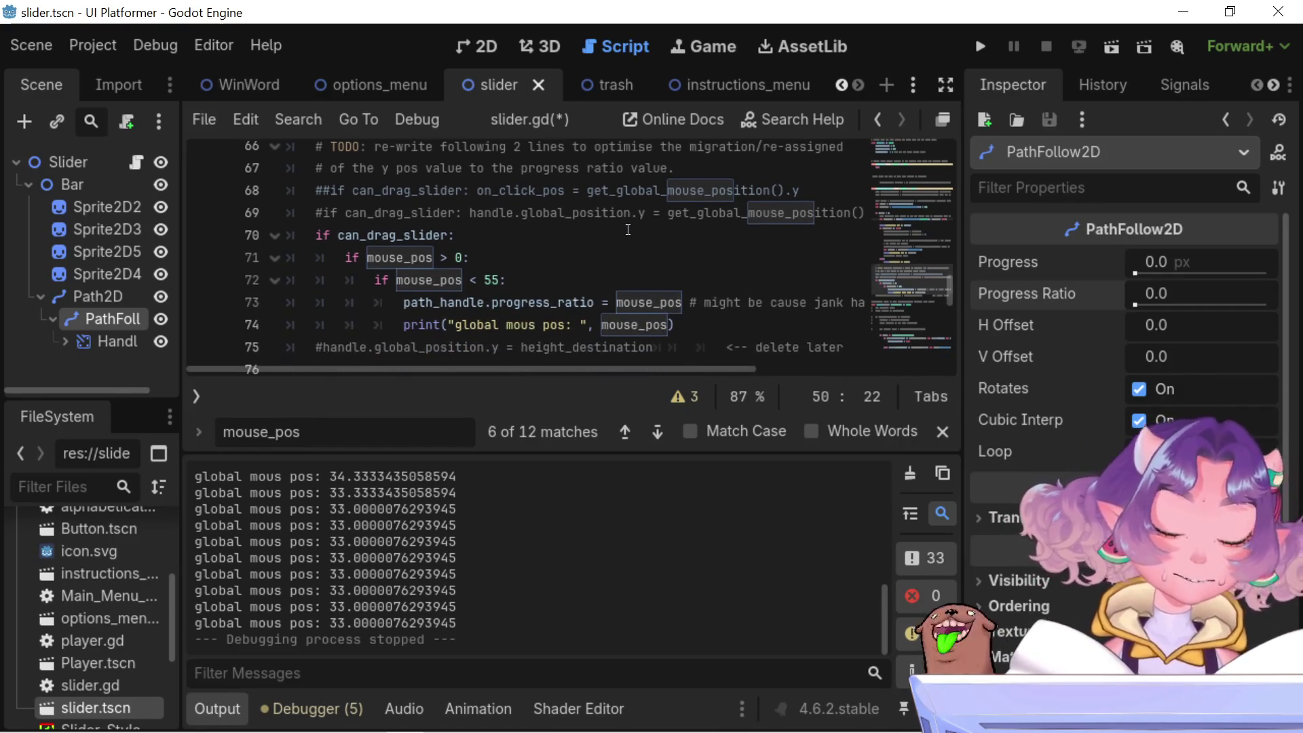
pyautogui.scroll(-1, 628, 229)
pyautogui.click(976, 49)
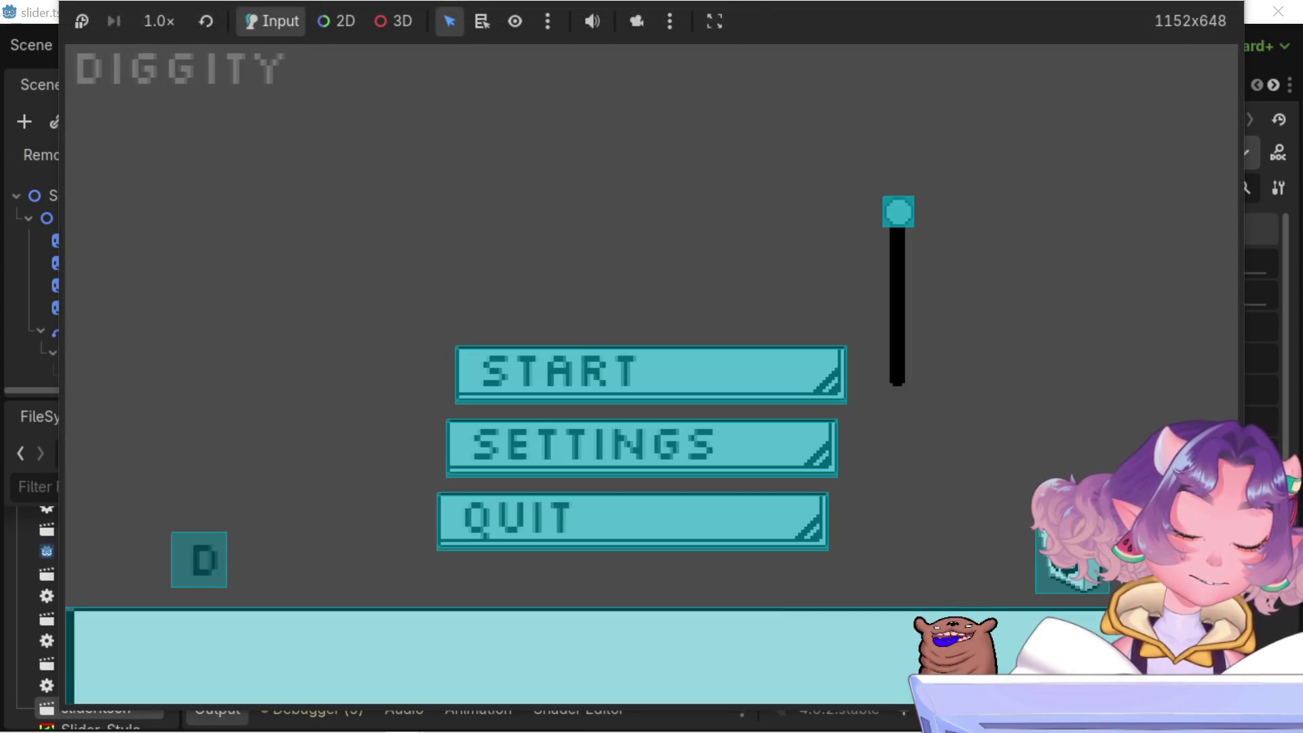
pyautogui.hotkey('alt', 'Tab')
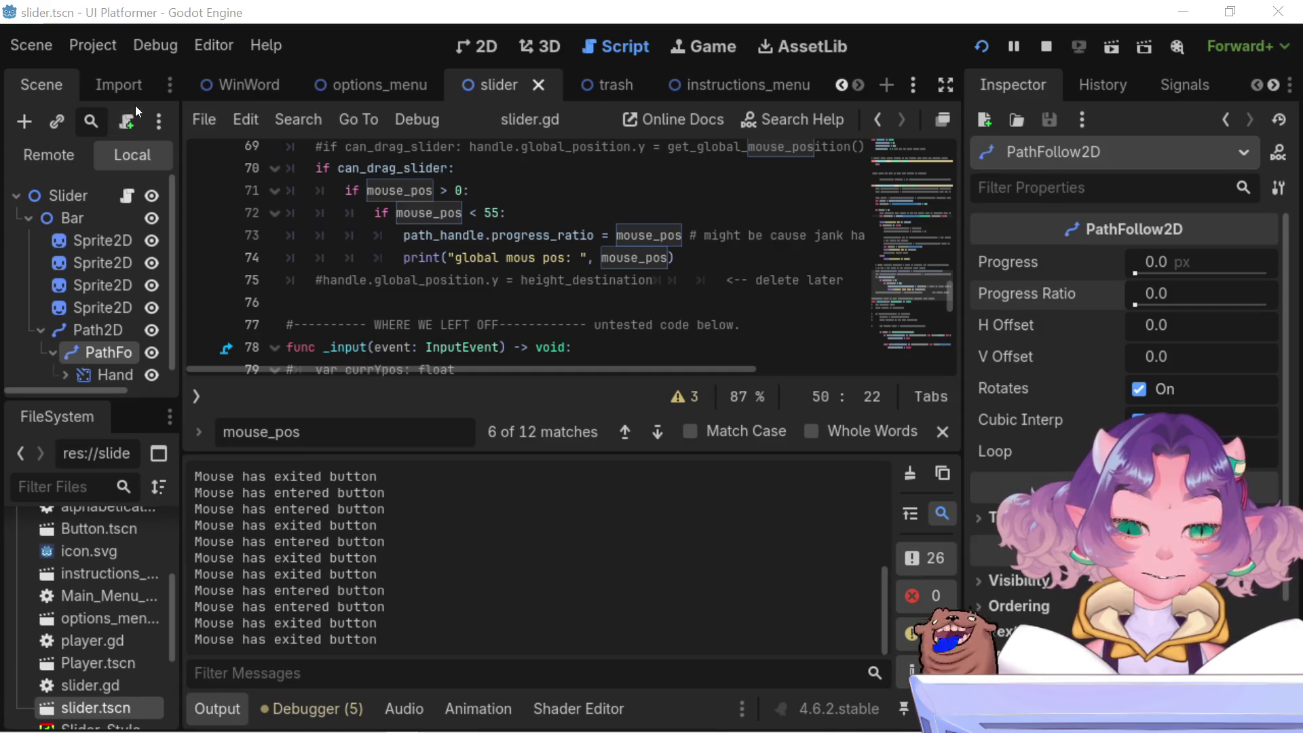
# - Switch the Scene dock to the running game's Remote scene tree
pyautogui.click(123, 89)
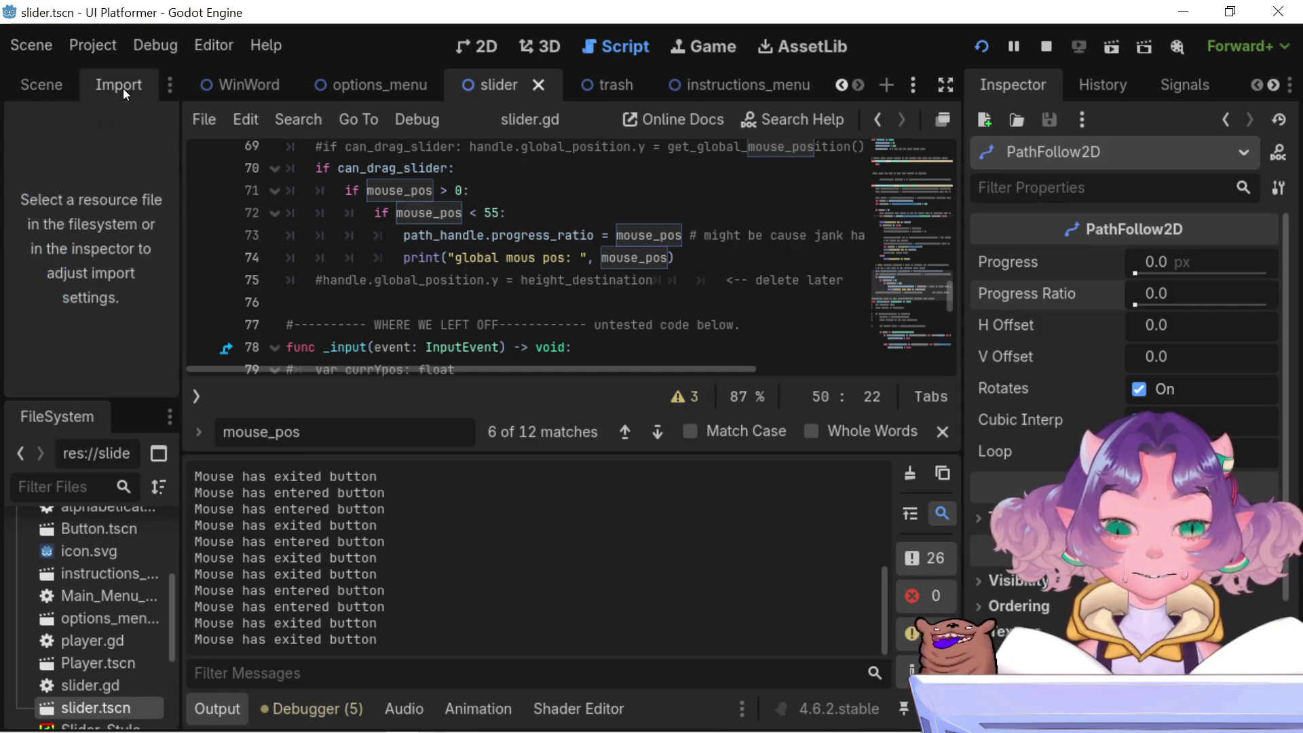
pyautogui.click(60, 89)
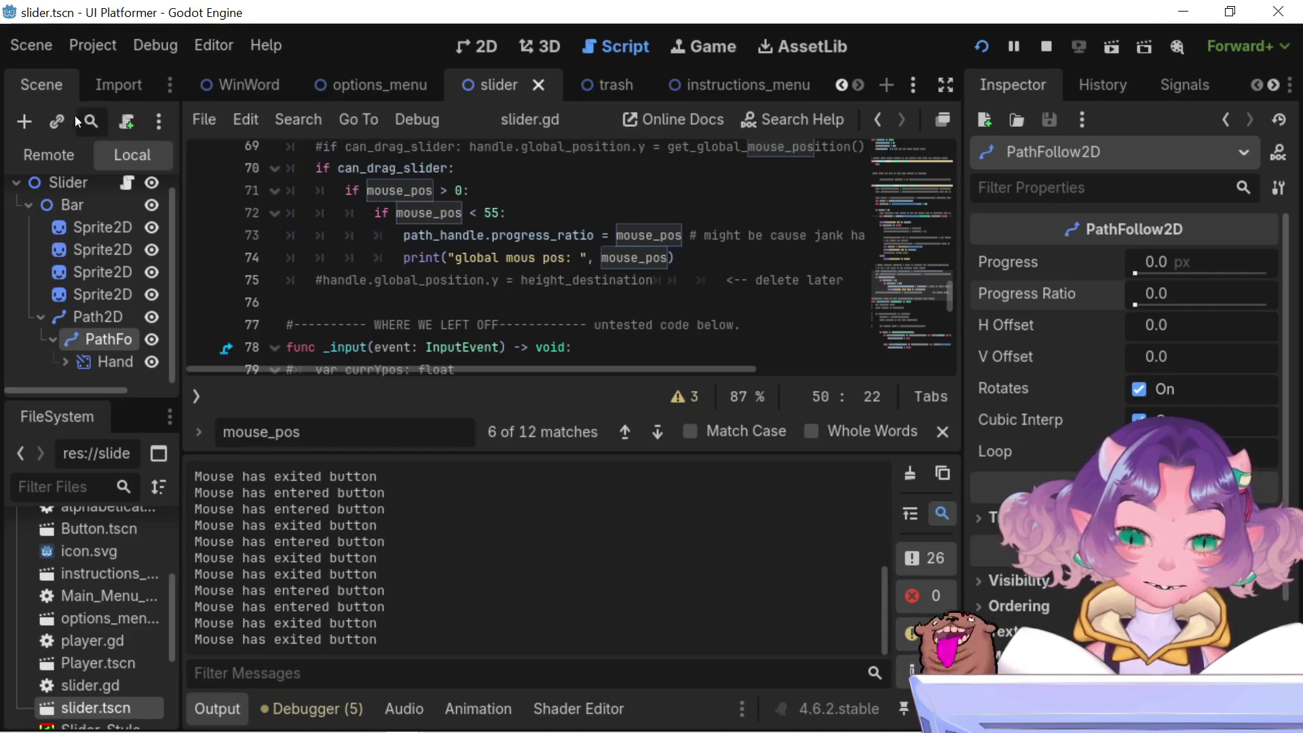
pyautogui.click(164, 125)
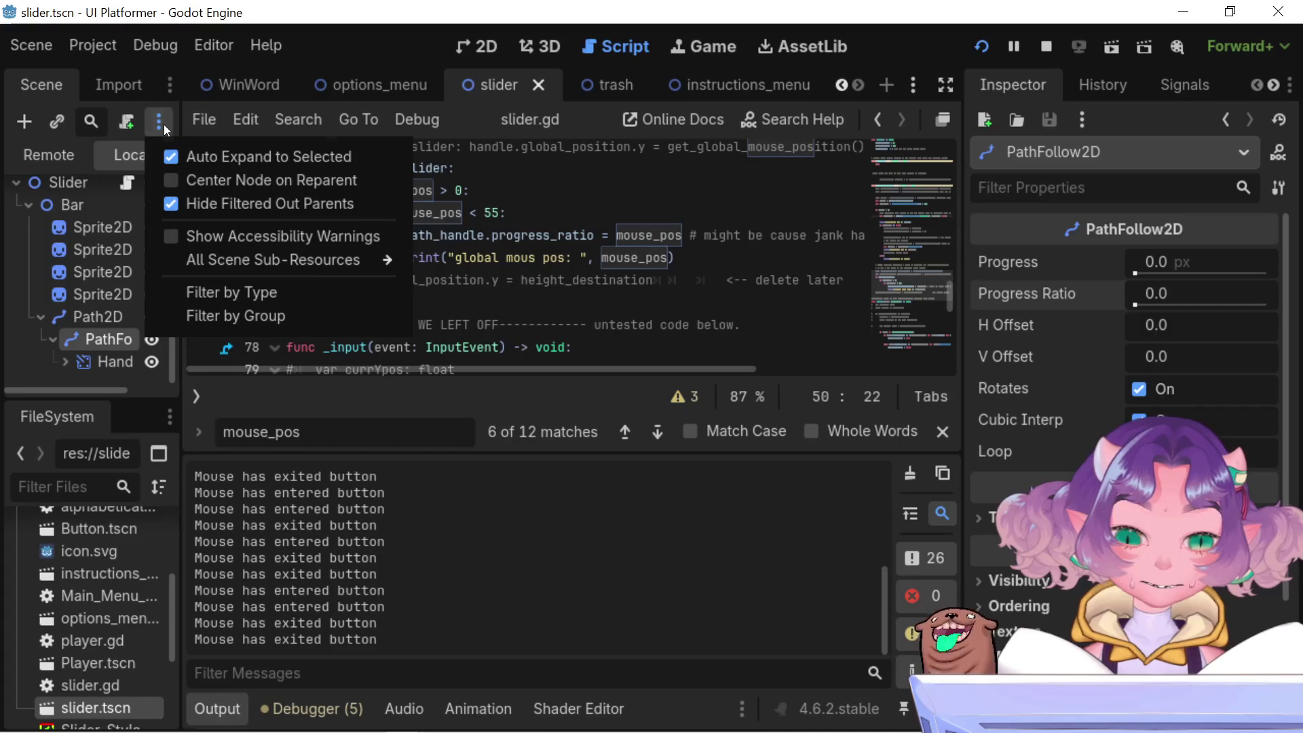
pyautogui.click(122, 145)
pyautogui.click(74, 149)
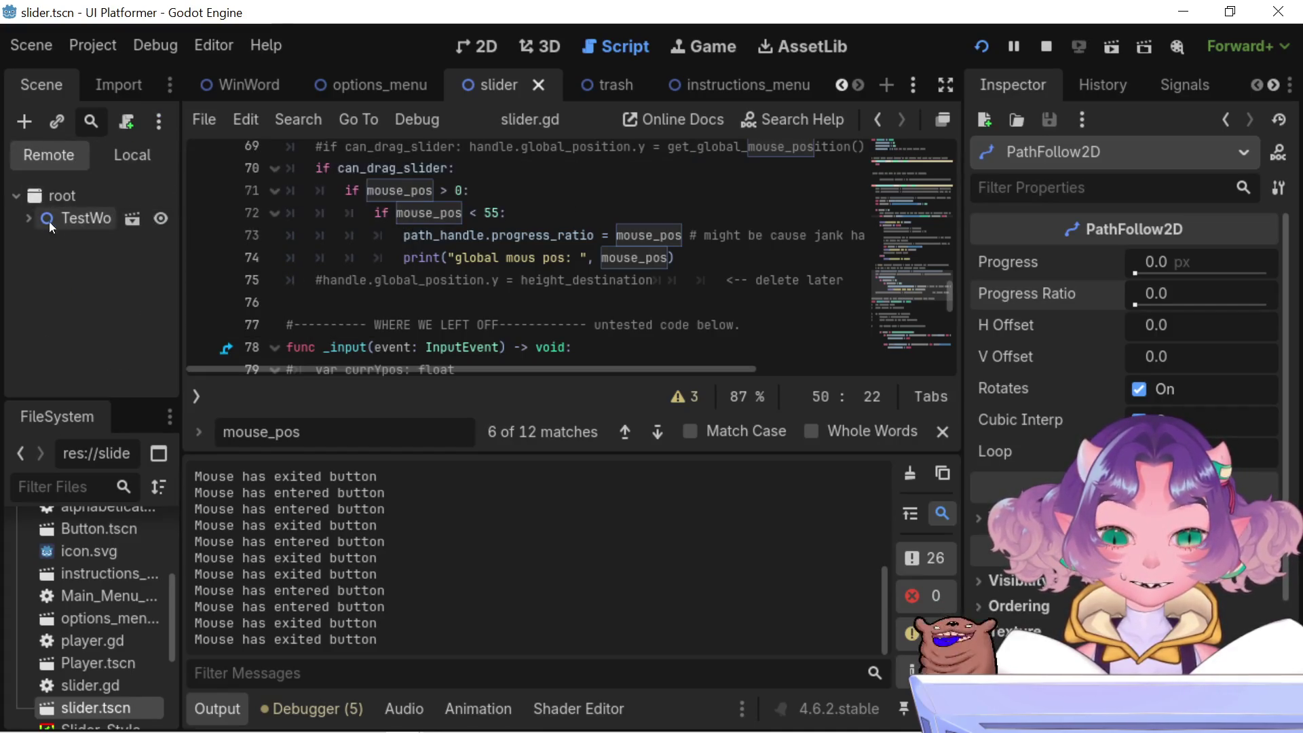
# - Expand TestWorld > Slider > Bar > Path2D and select PathFollow2D (18.33 px, ratio 0.3333)
pyautogui.click(28, 218)
pyautogui.scroll(-2, 48, 307)
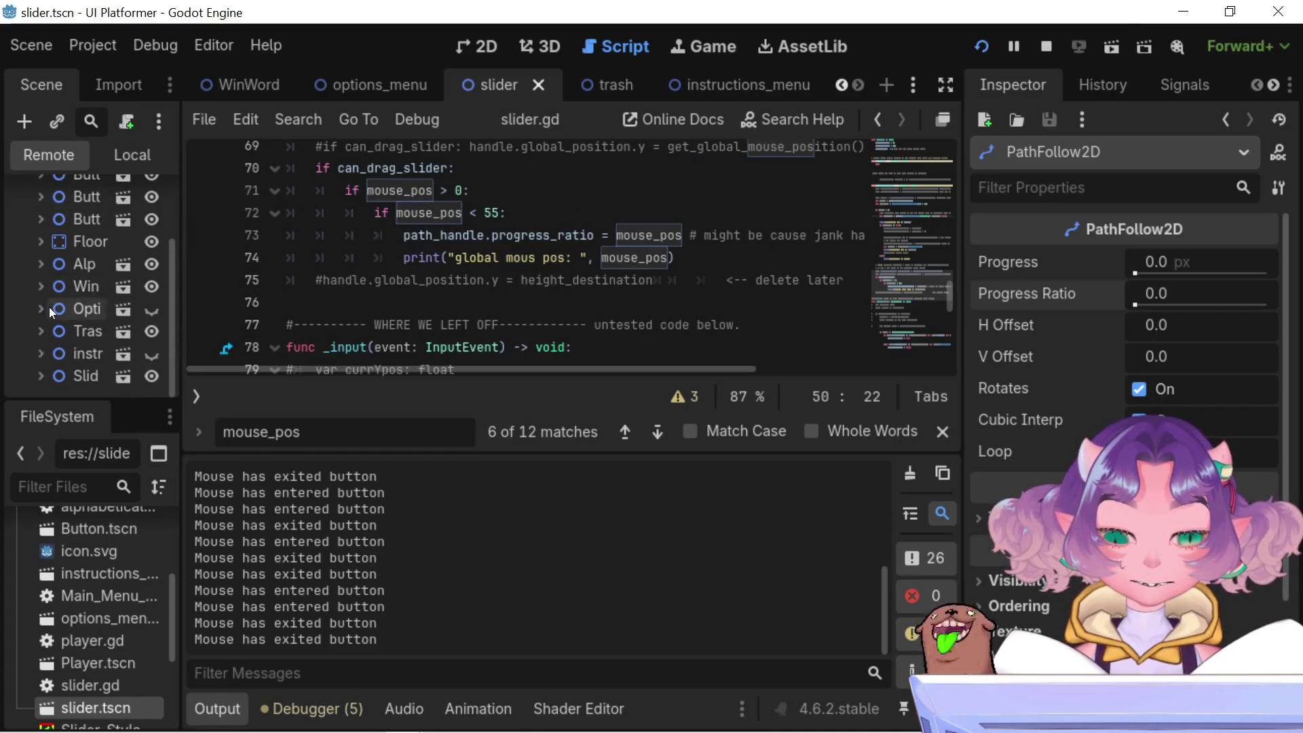
pyautogui.click(42, 375)
pyautogui.click(49, 376)
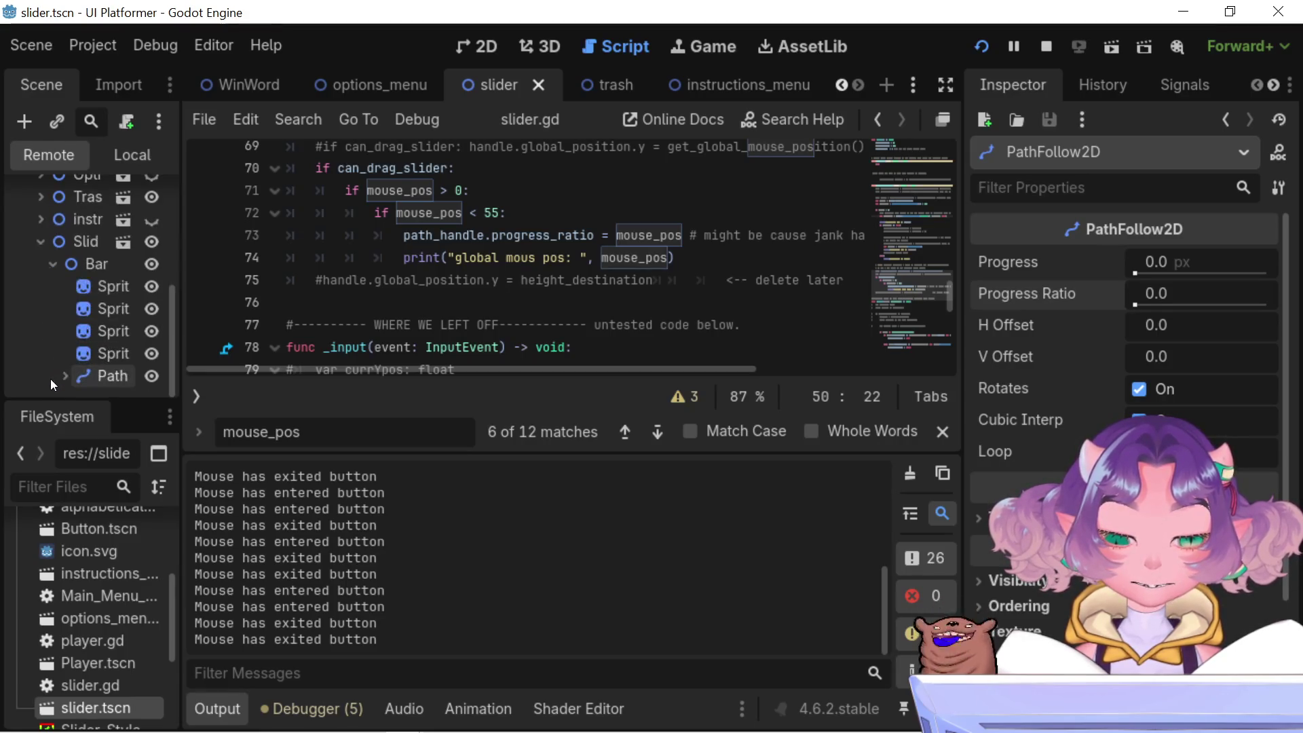
pyautogui.click(59, 378)
pyautogui.click(100, 373)
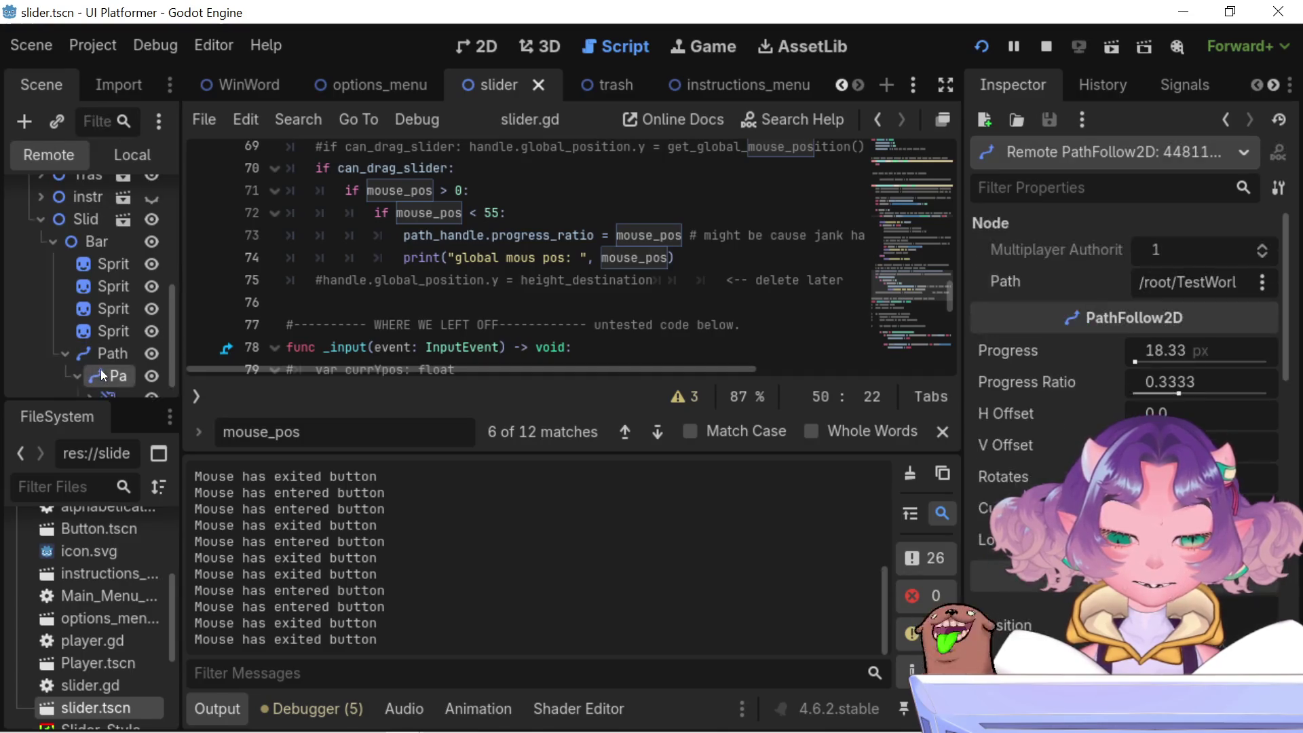
pyautogui.click(77, 375)
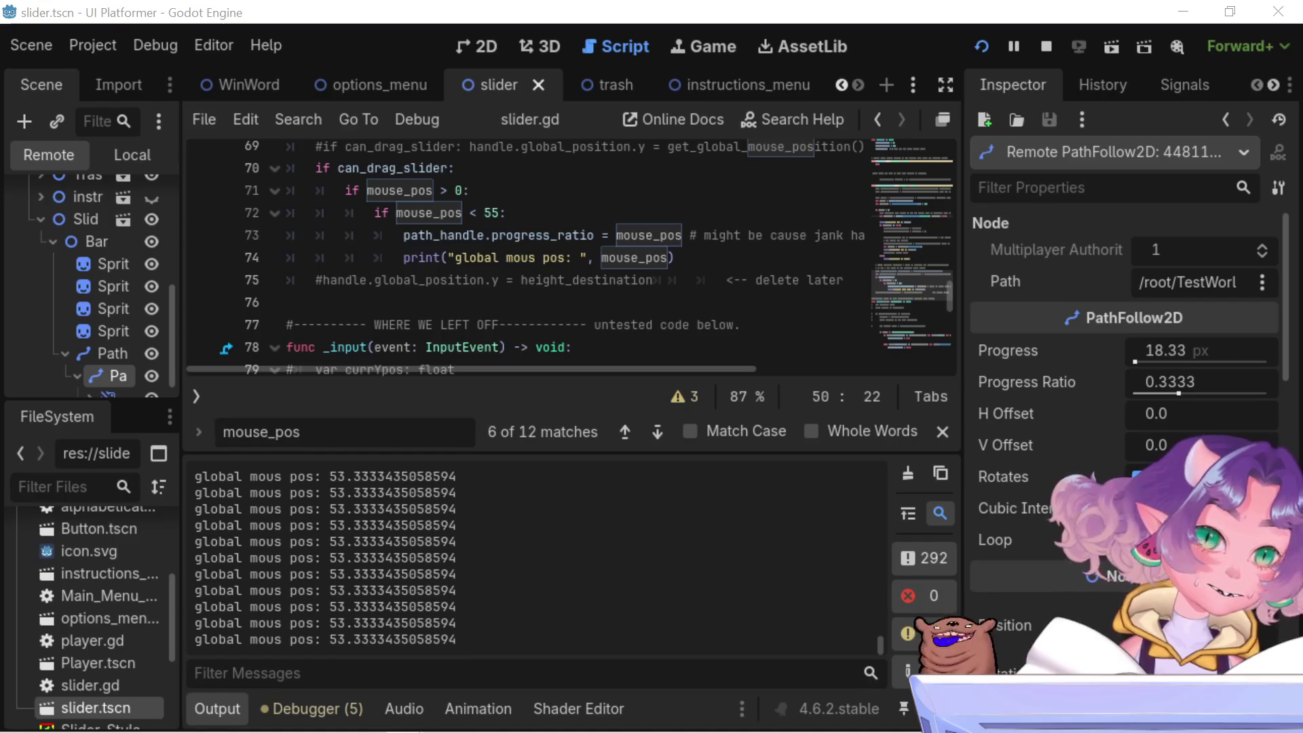
pyautogui.press('F5')
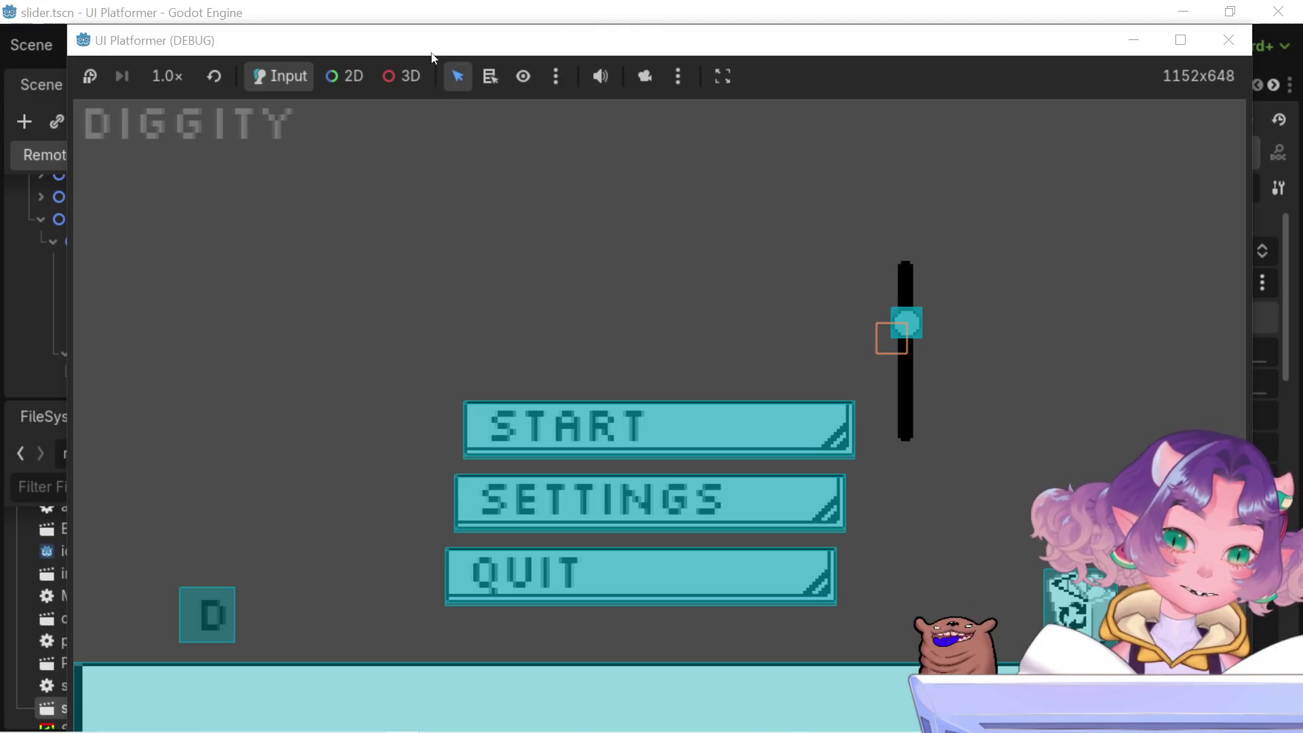
pyautogui.press('super+Down')
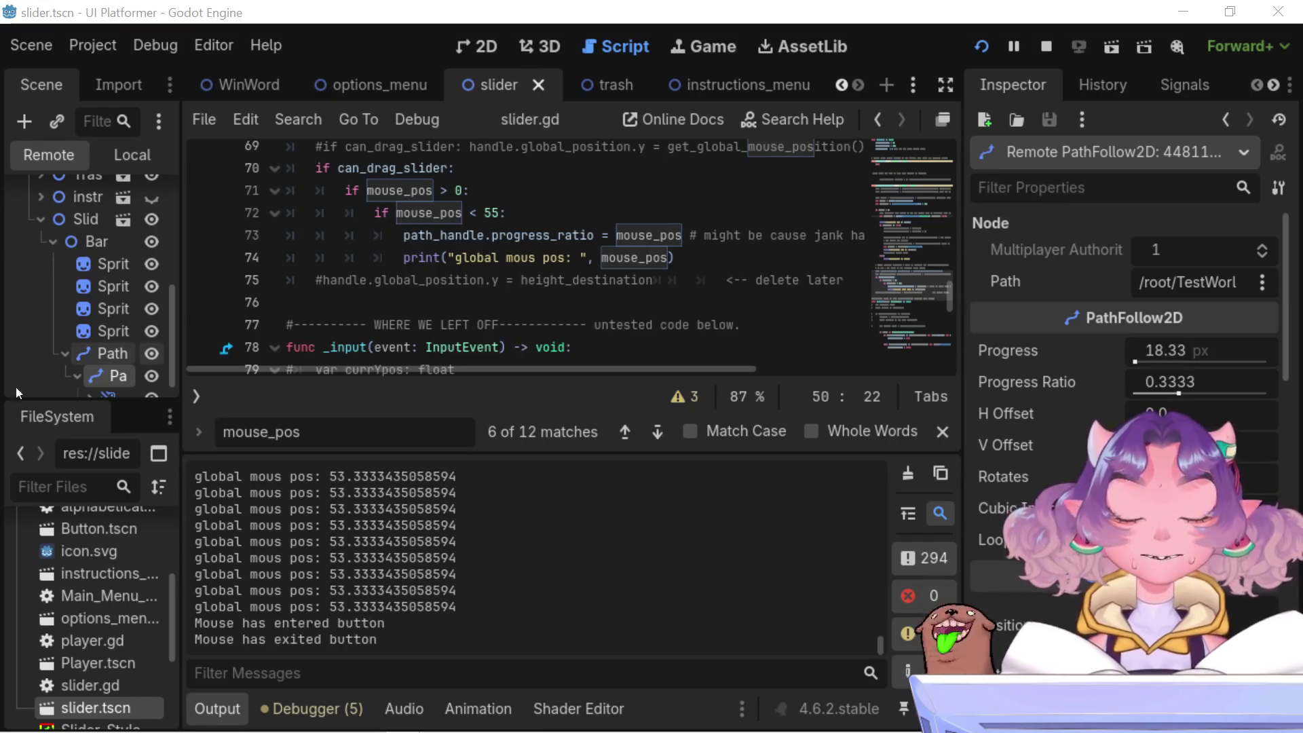
pyautogui.scroll(-1, 74, 368)
pyautogui.click(89, 376)
pyautogui.scroll(-4, 87, 305)
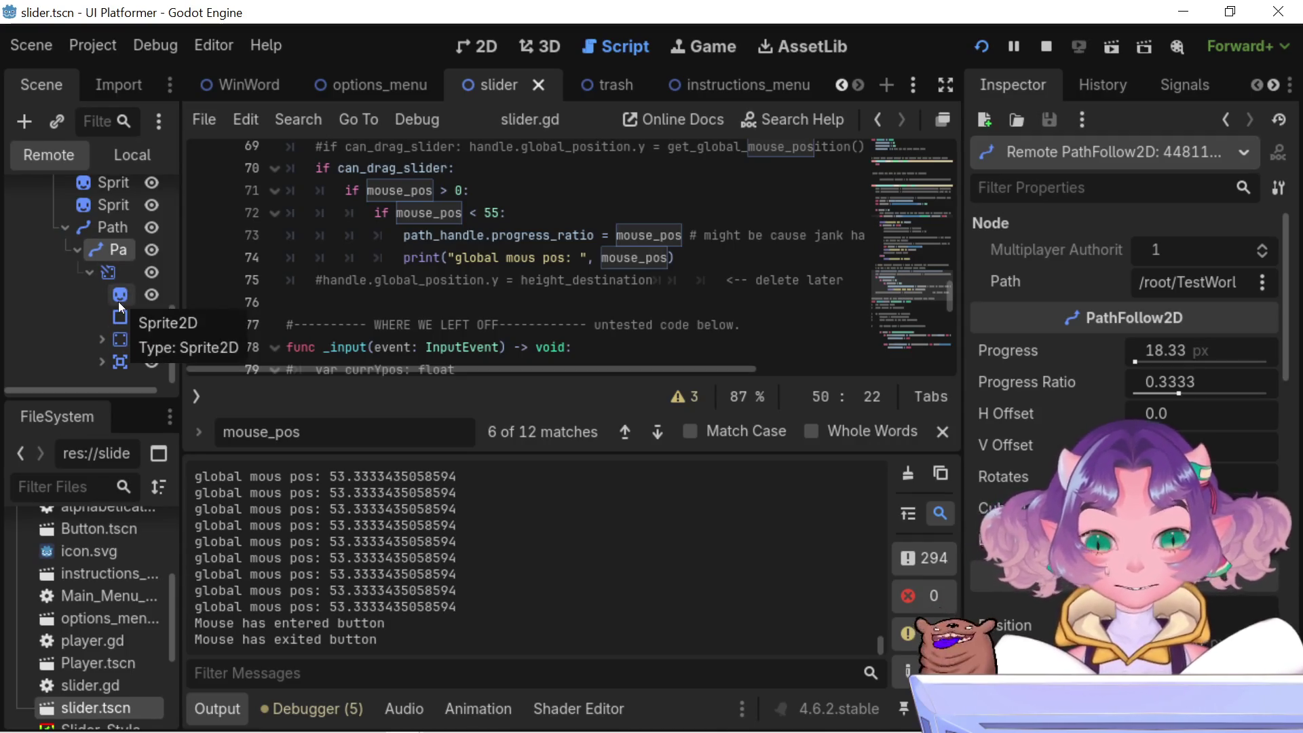
# - In the 2D view, inspect the handle's sprite, collision shape and HitCol's collision shape
pyautogui.click(478, 49)
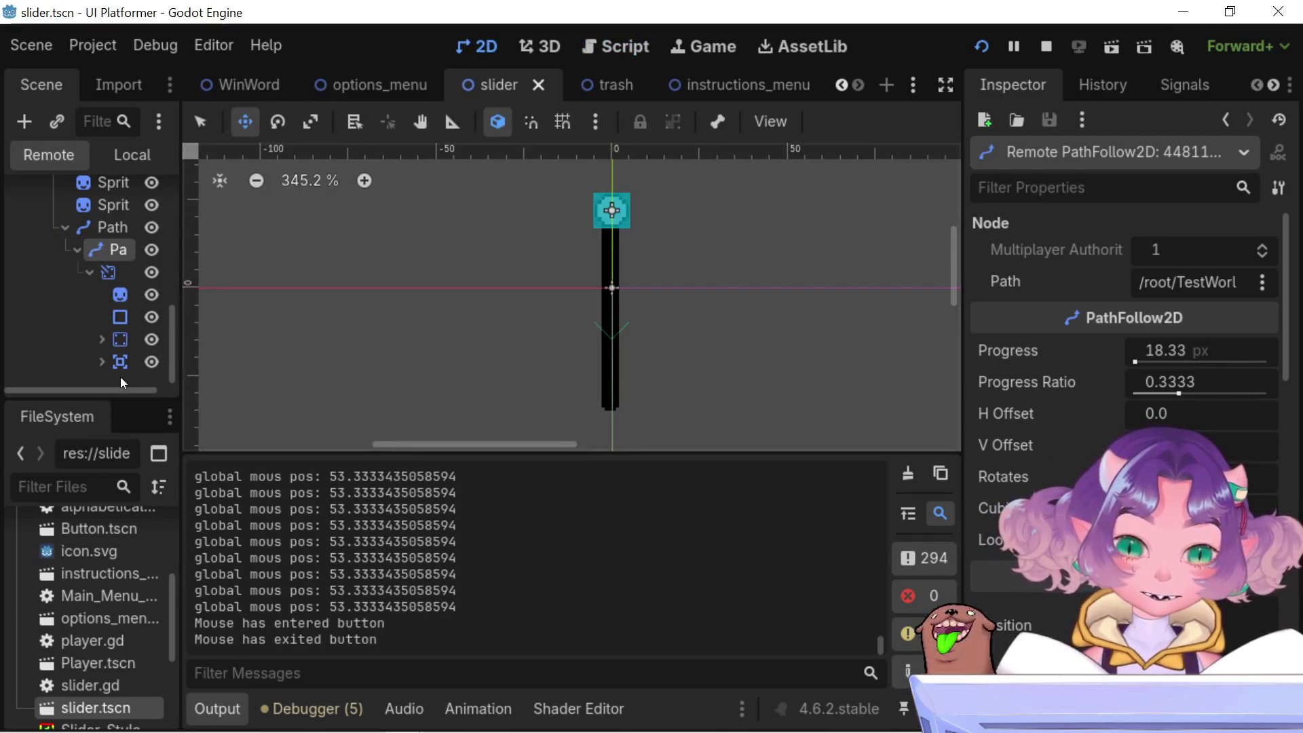
pyautogui.click(121, 296)
pyautogui.click(118, 325)
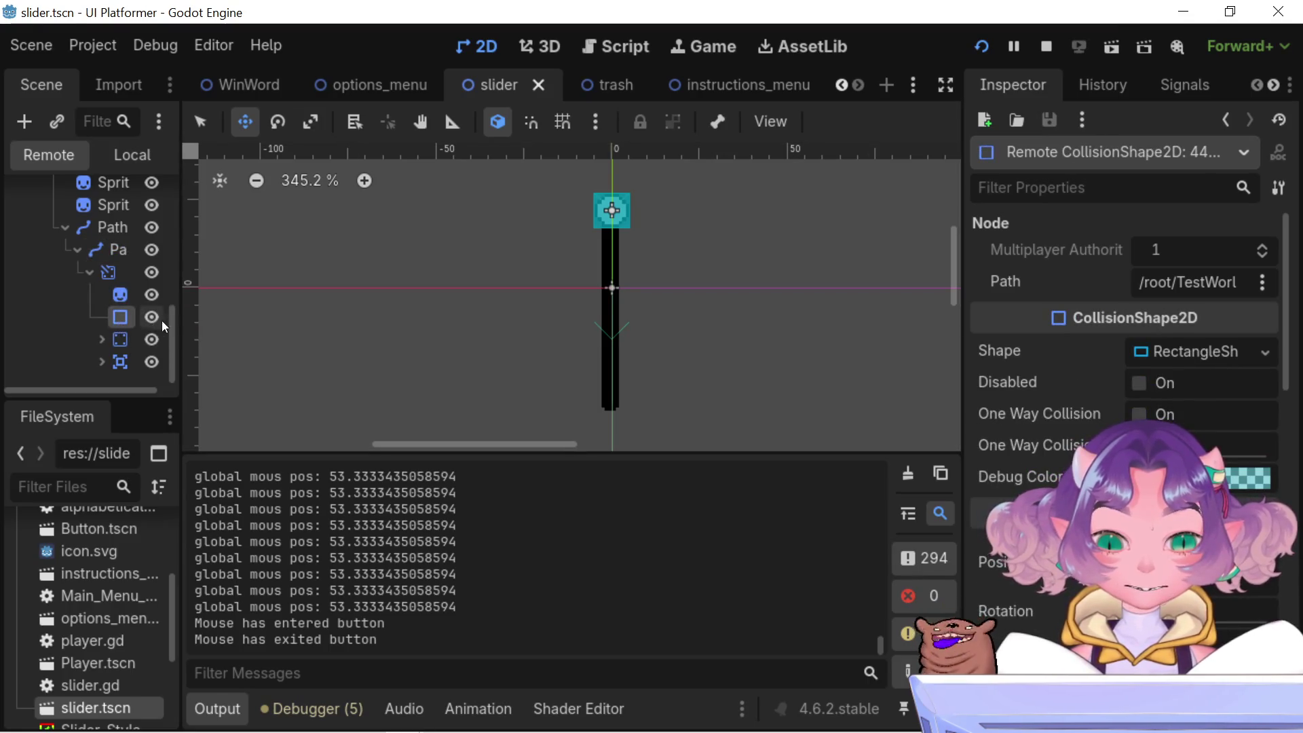
pyautogui.moveTo(180, 314); pyautogui.dragTo(335, 312)
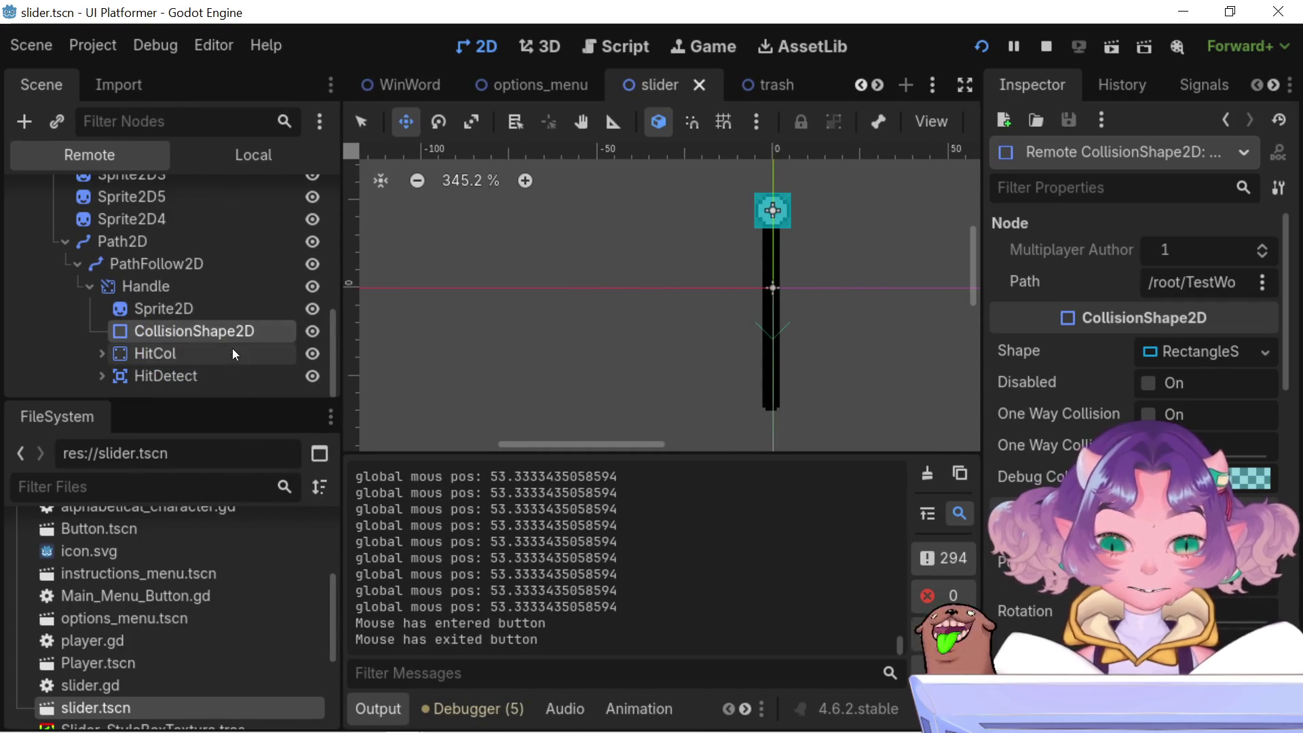
pyautogui.click(232, 350)
pyautogui.click(210, 375)
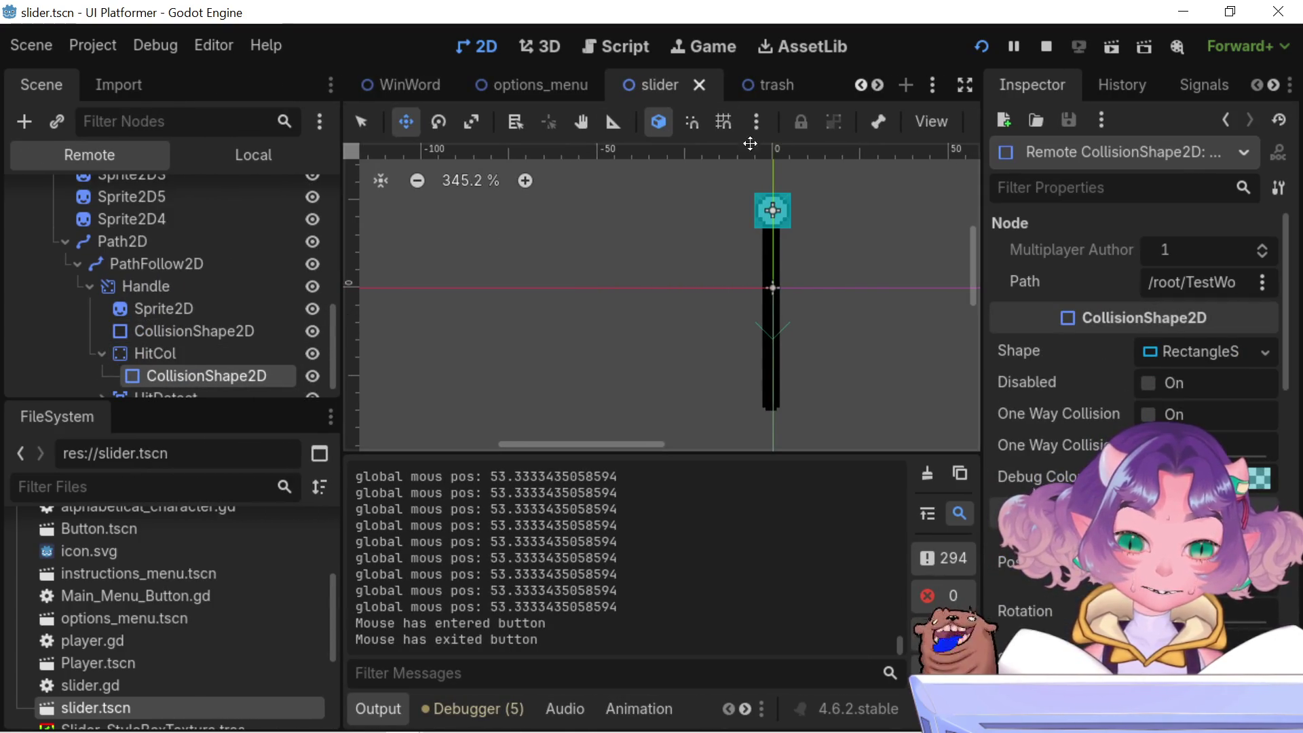
# - Look through the 2D viewport's display options, then close the menu
pyautogui.click(931, 120)
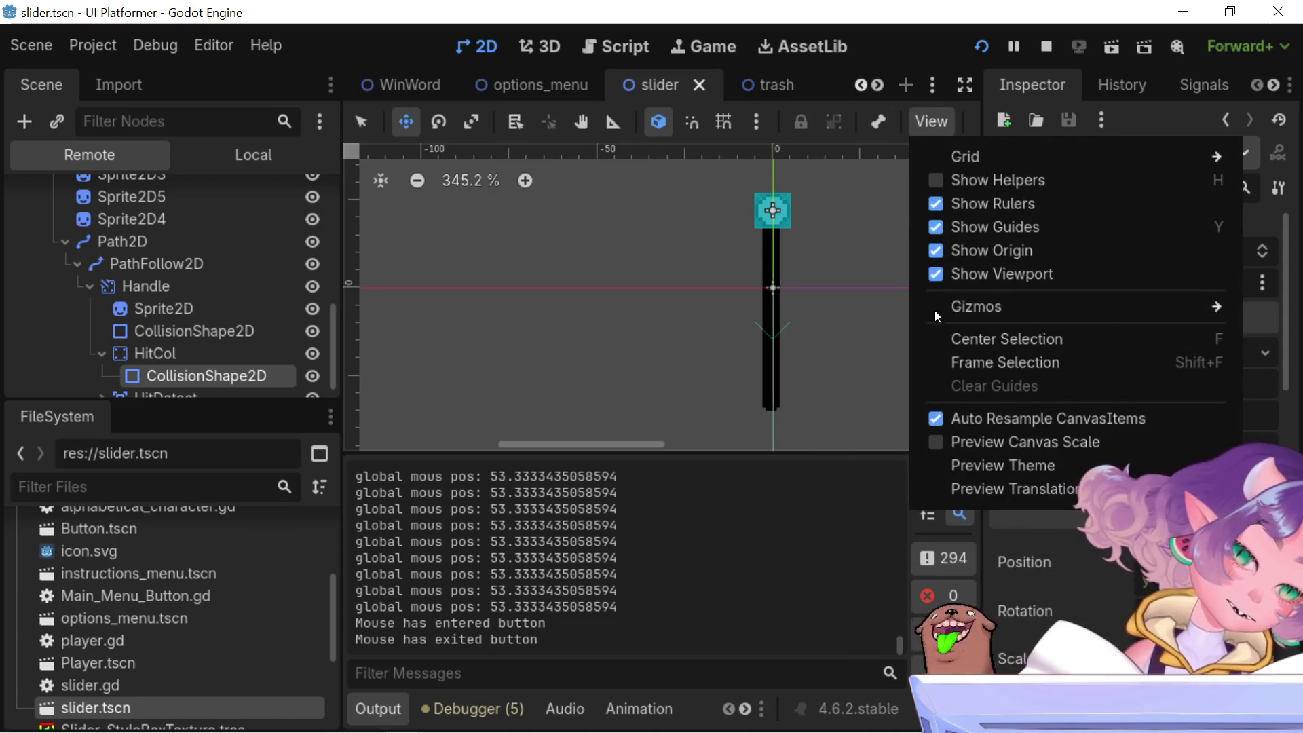
pyautogui.moveTo(971, 307)
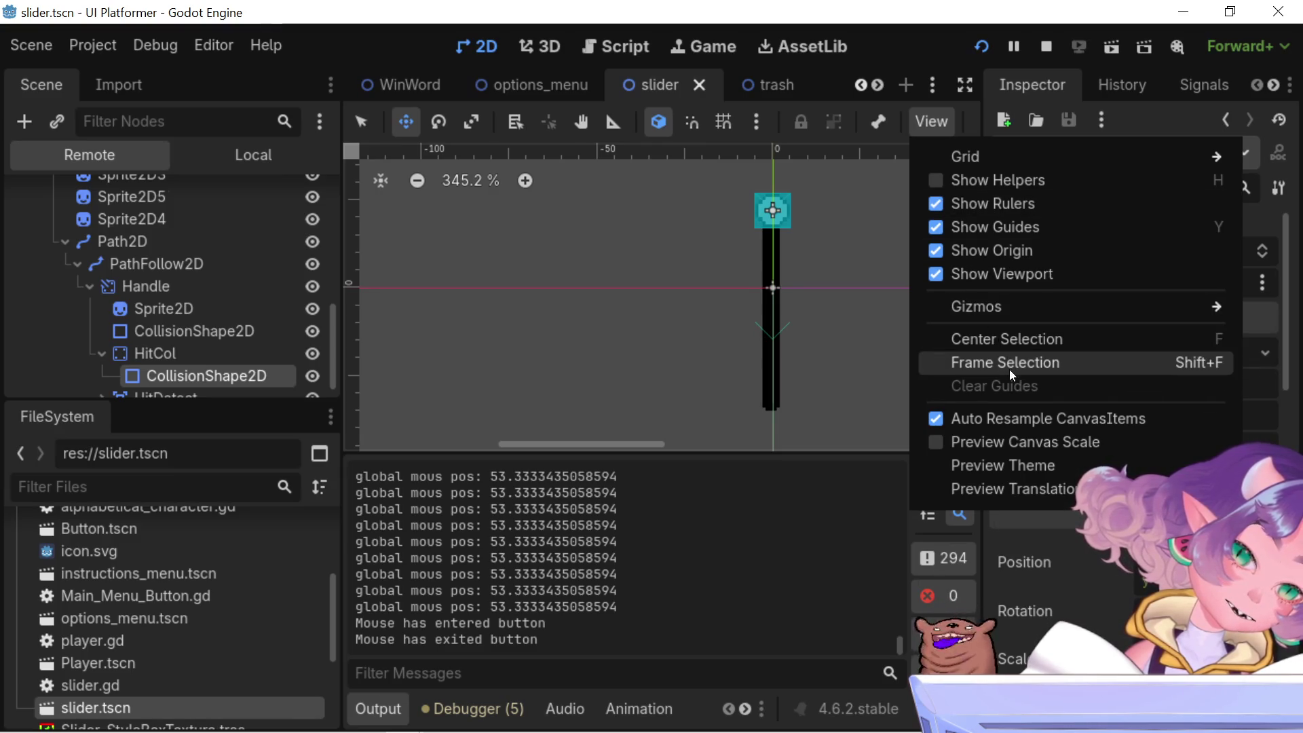
pyautogui.moveTo(965, 490)
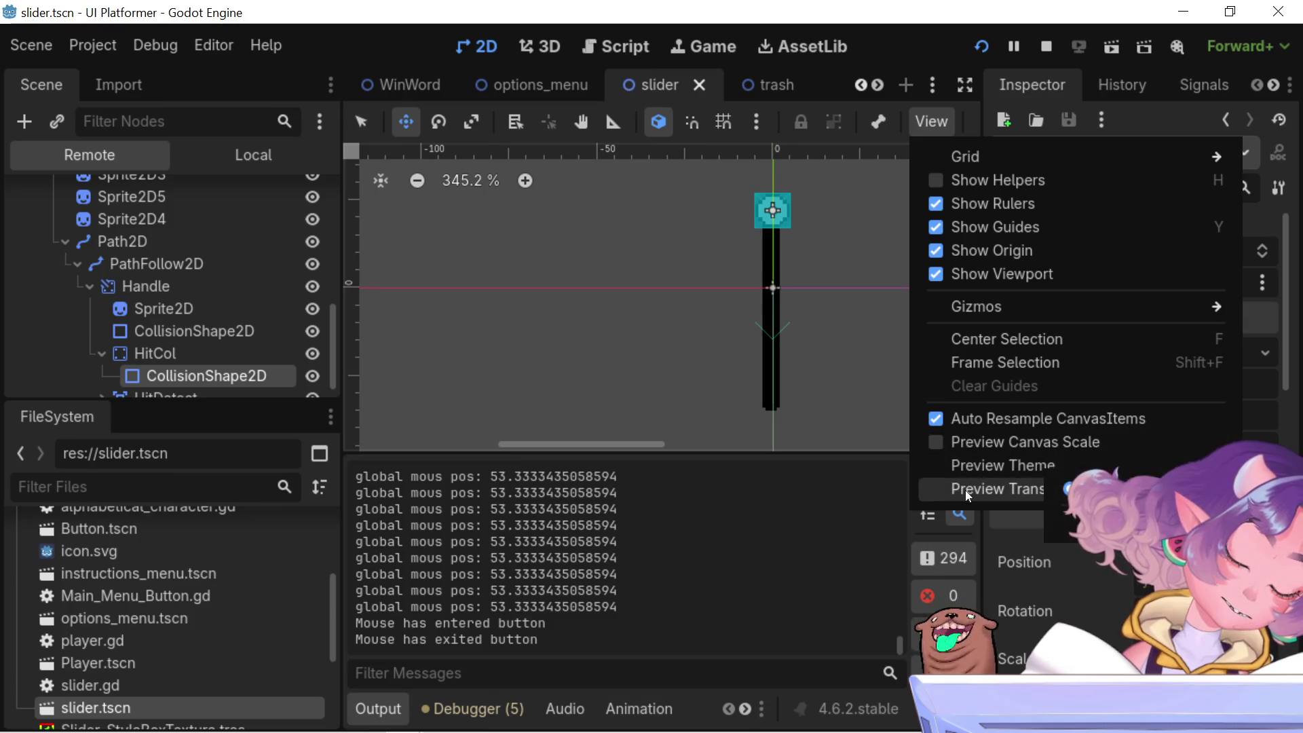
pyautogui.moveTo(946, 470)
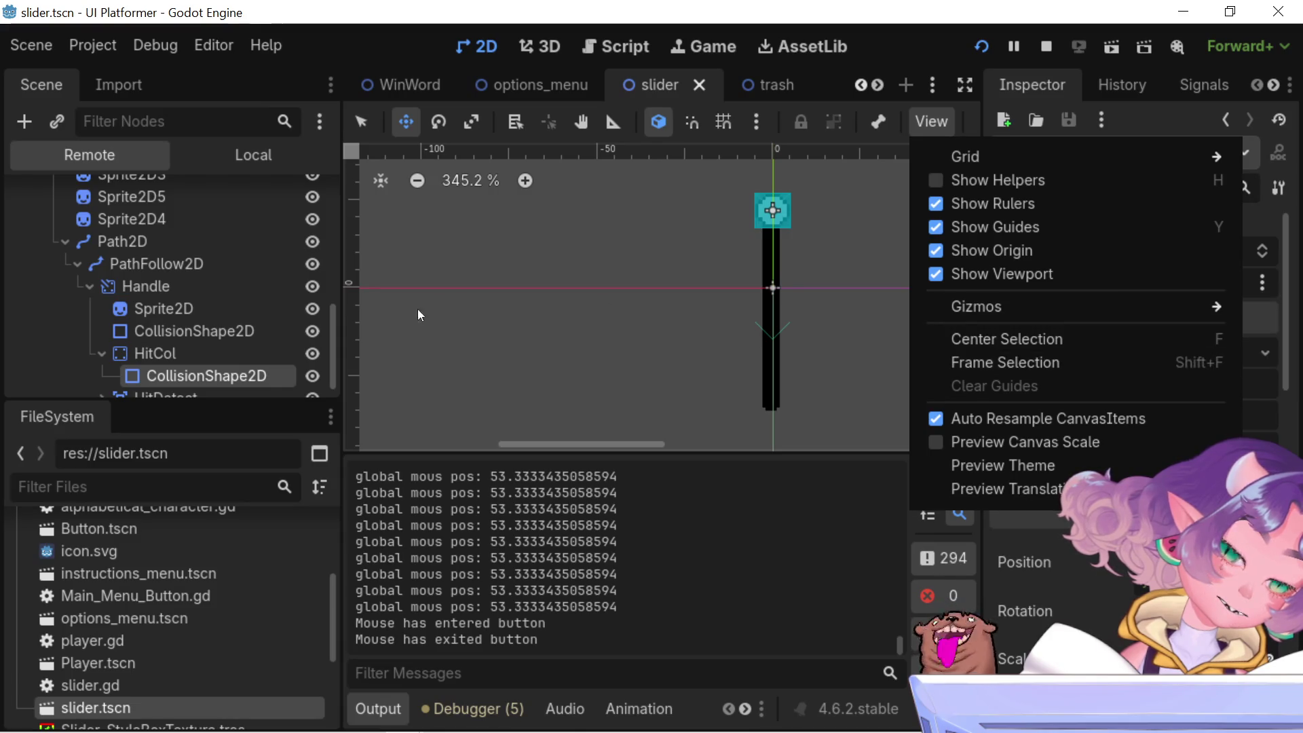
pyautogui.scroll(1, 866, 190)
pyautogui.scroll(8, 747, 217)
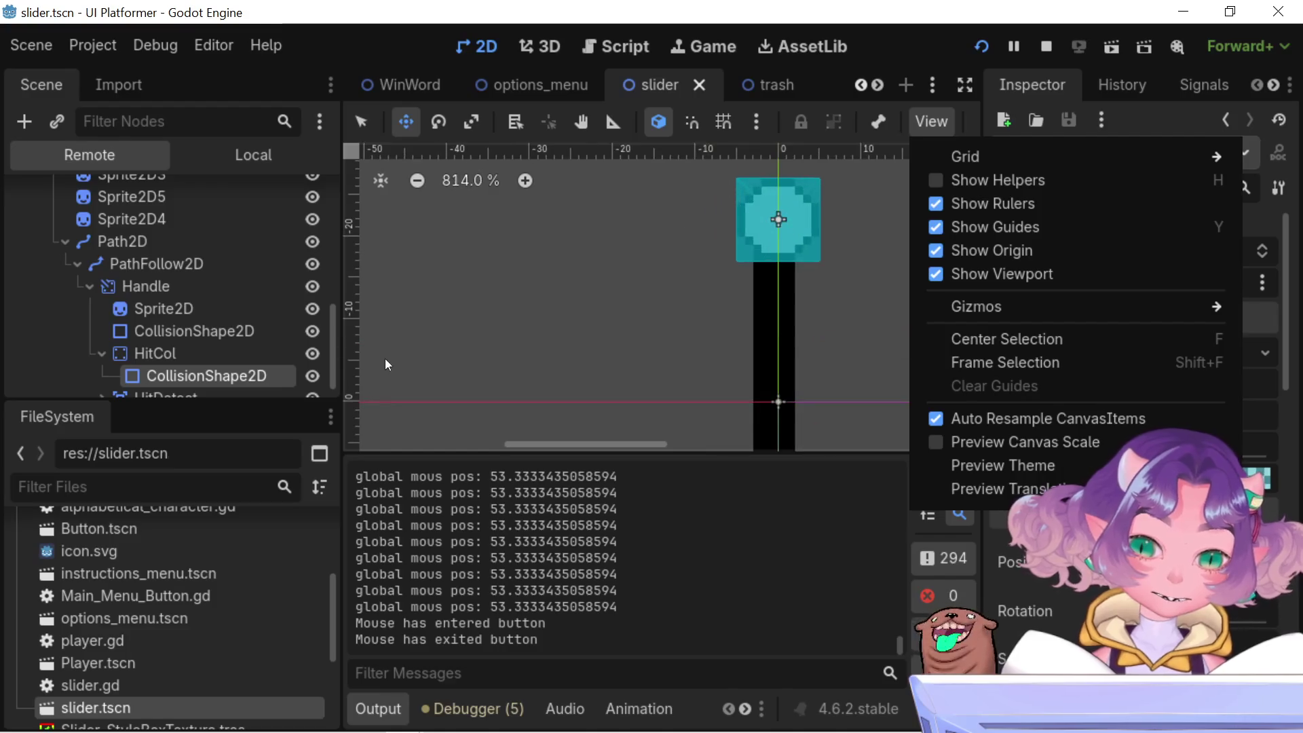
pyautogui.scroll(-1, 312, 380)
pyautogui.click(209, 335)
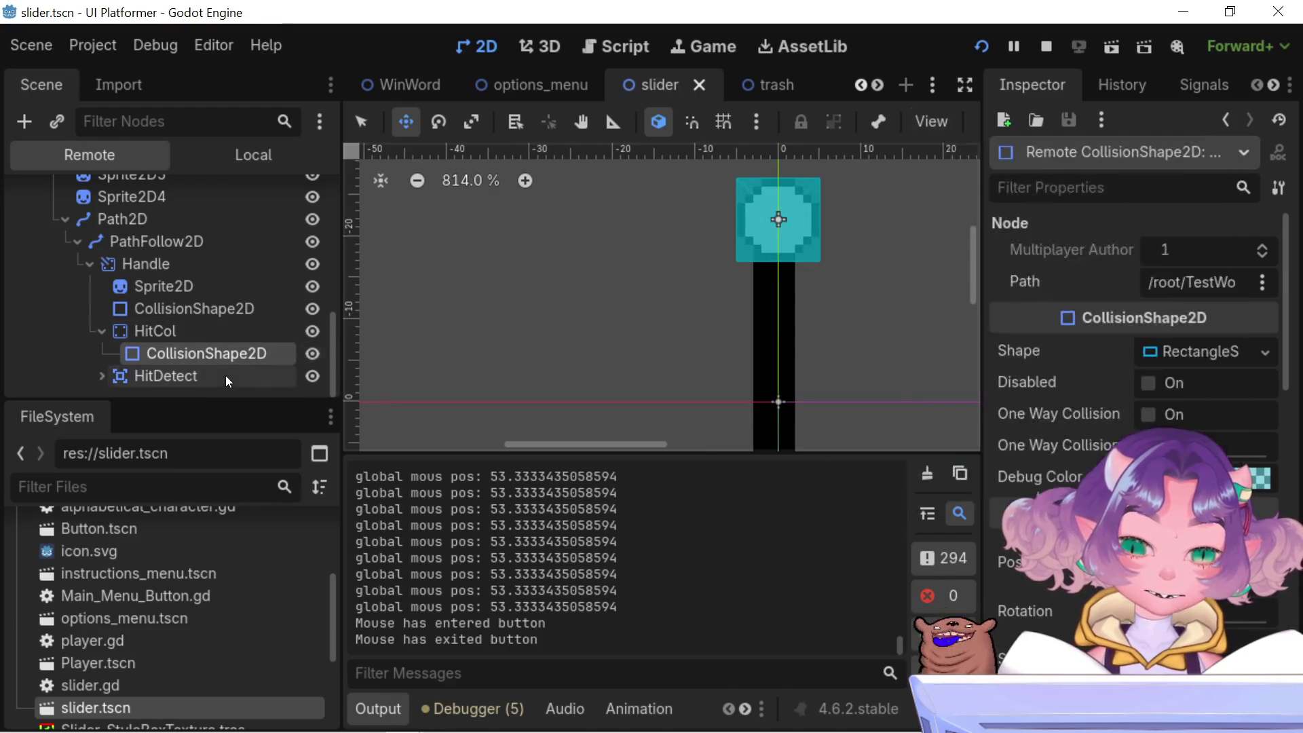
# - Select the CollisionShape2D under HitDetect, then run the project with F5
pyautogui.click(124, 378)
pyautogui.click(101, 378)
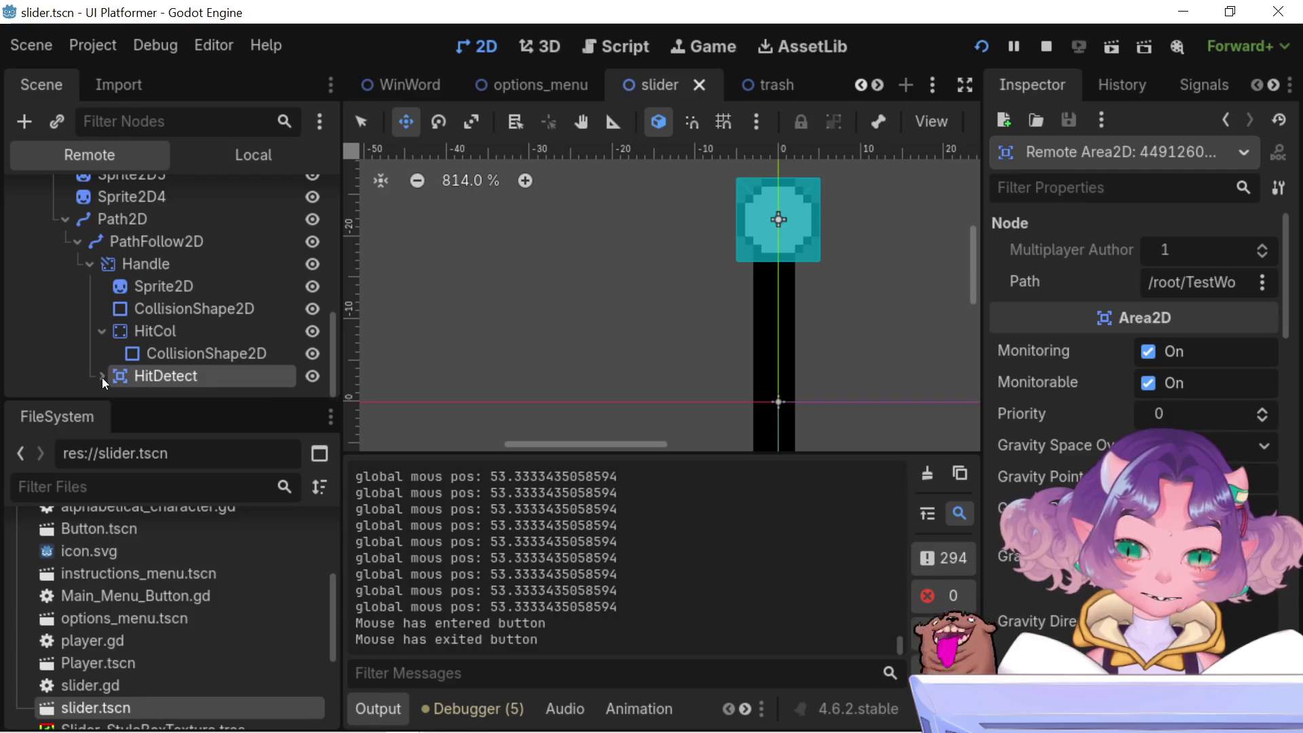
pyautogui.click(168, 388)
pyautogui.scroll(-7, 558, 238)
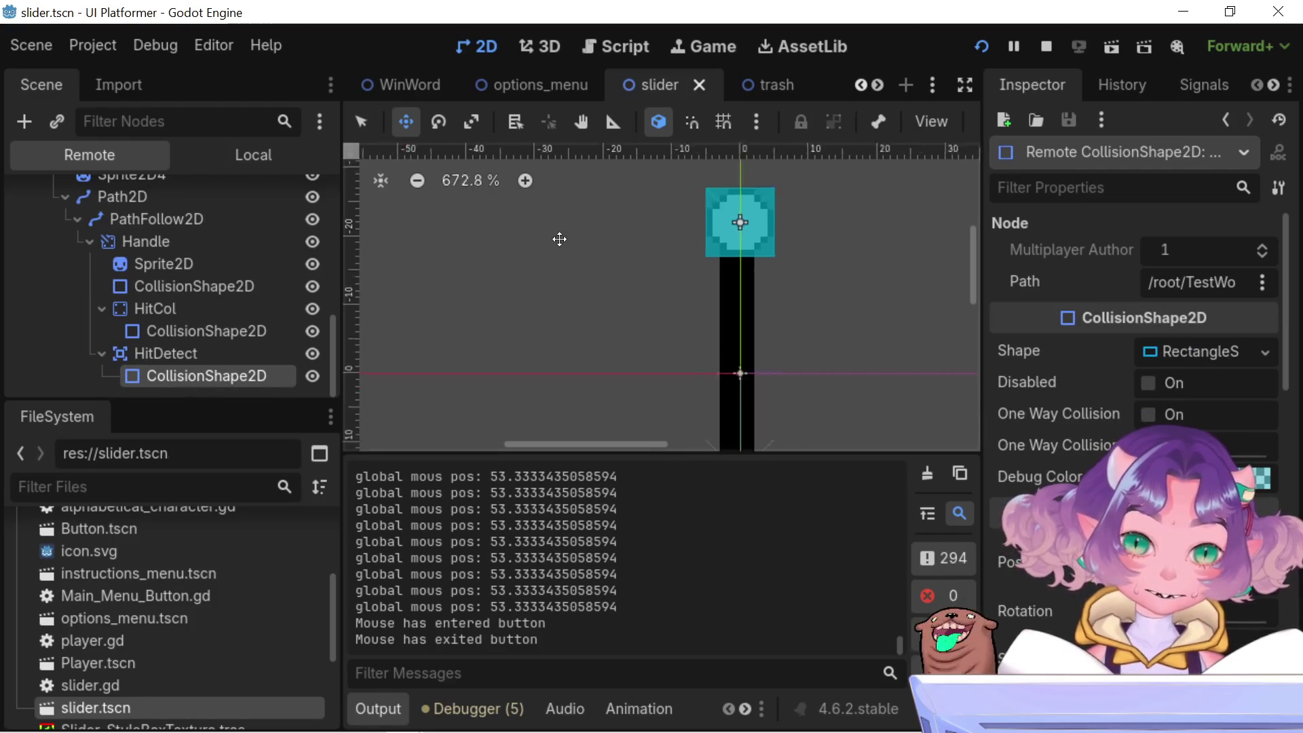
pyautogui.press('F5')
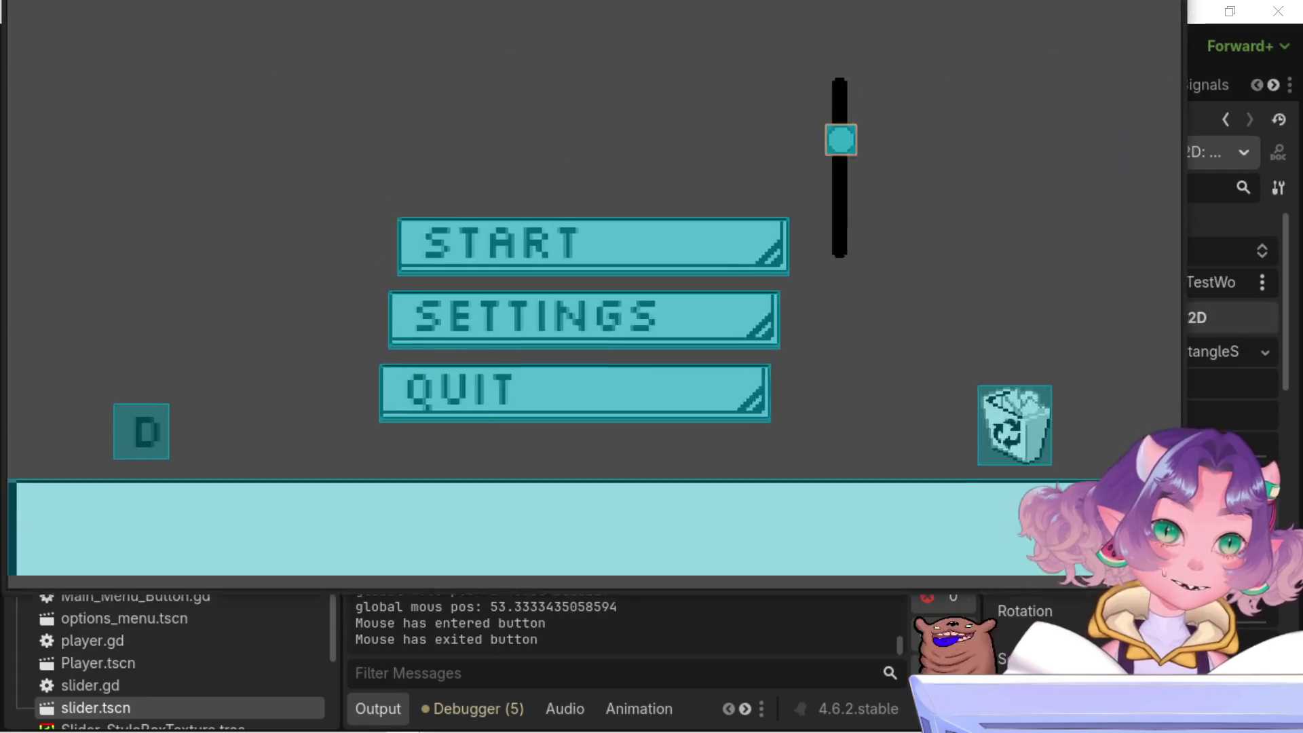
# - Drag and click the knob up and down the slider track, then return to the editor
pyautogui.moveTo(875, 355)
pyautogui.mouseDown()
pyautogui.moveTo(860, 181)
pyautogui.moveTo(872, 240)
pyautogui.mouseUp()
pyautogui.click(872, 241)
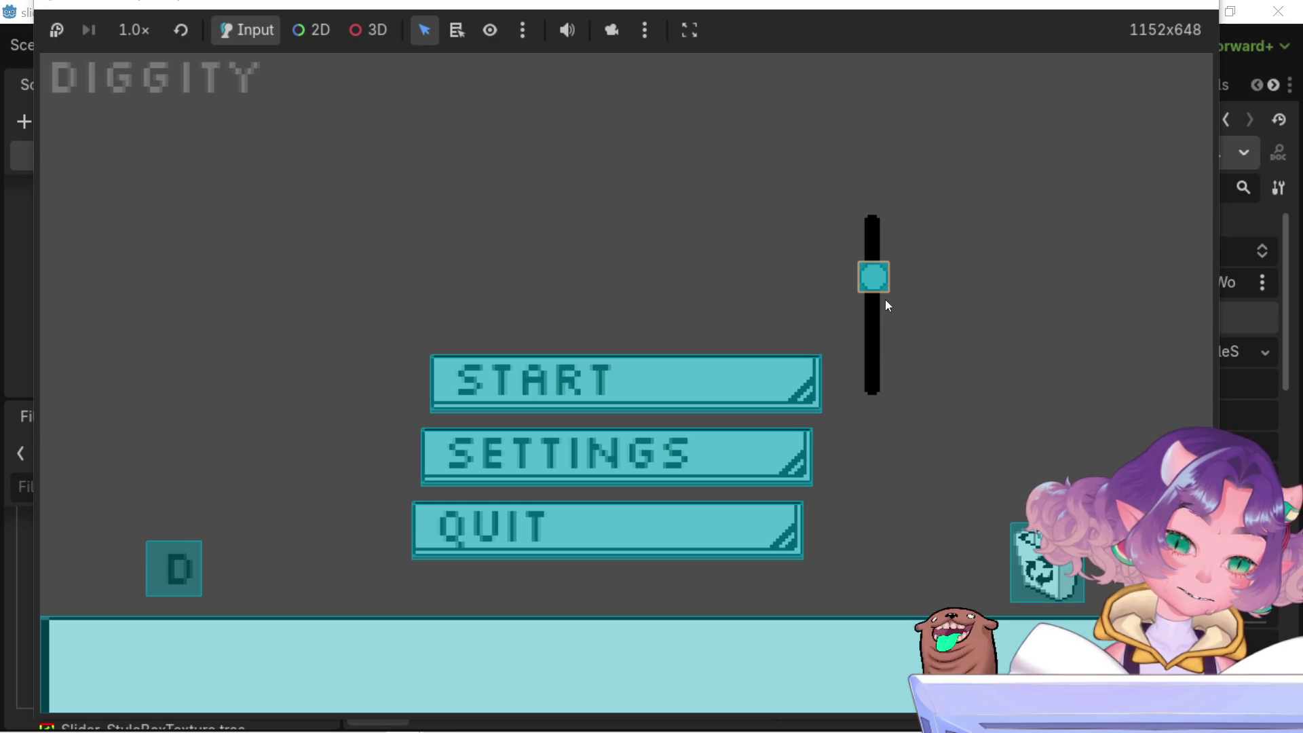
pyautogui.click(879, 216)
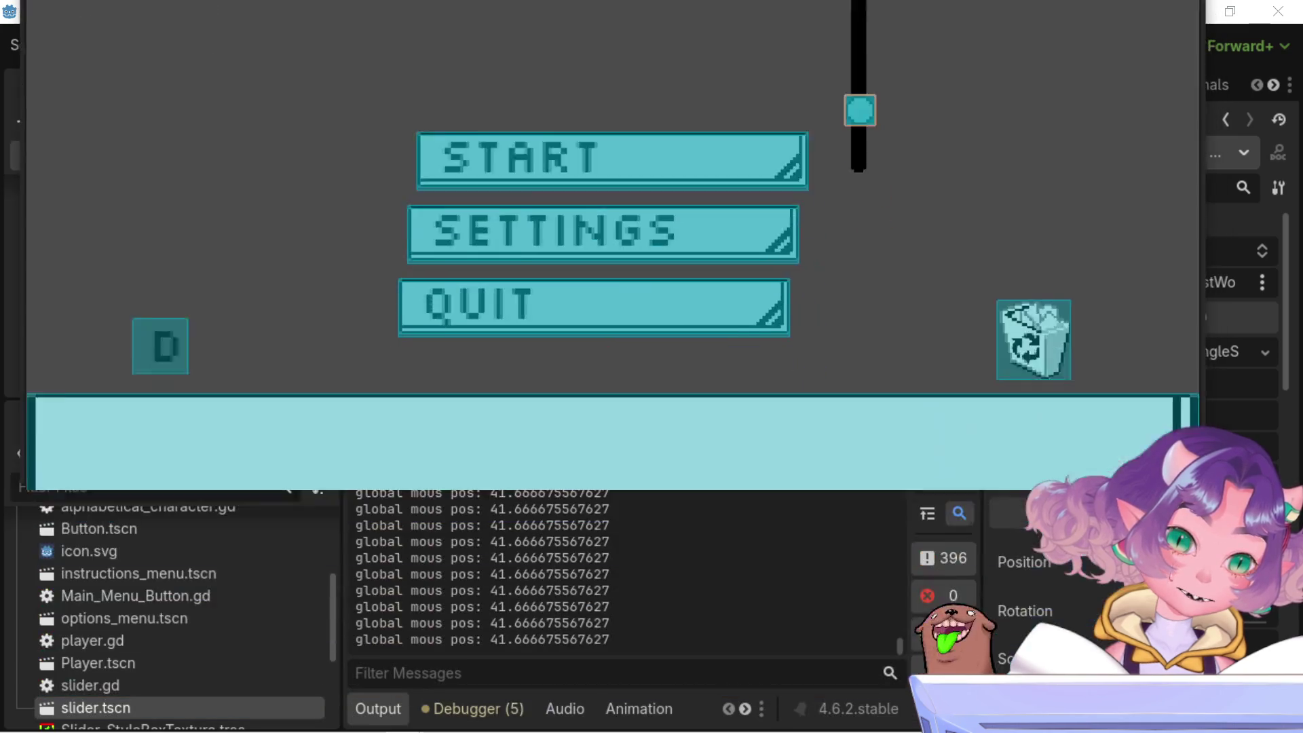
pyautogui.hotkey('alt', 'Tab')
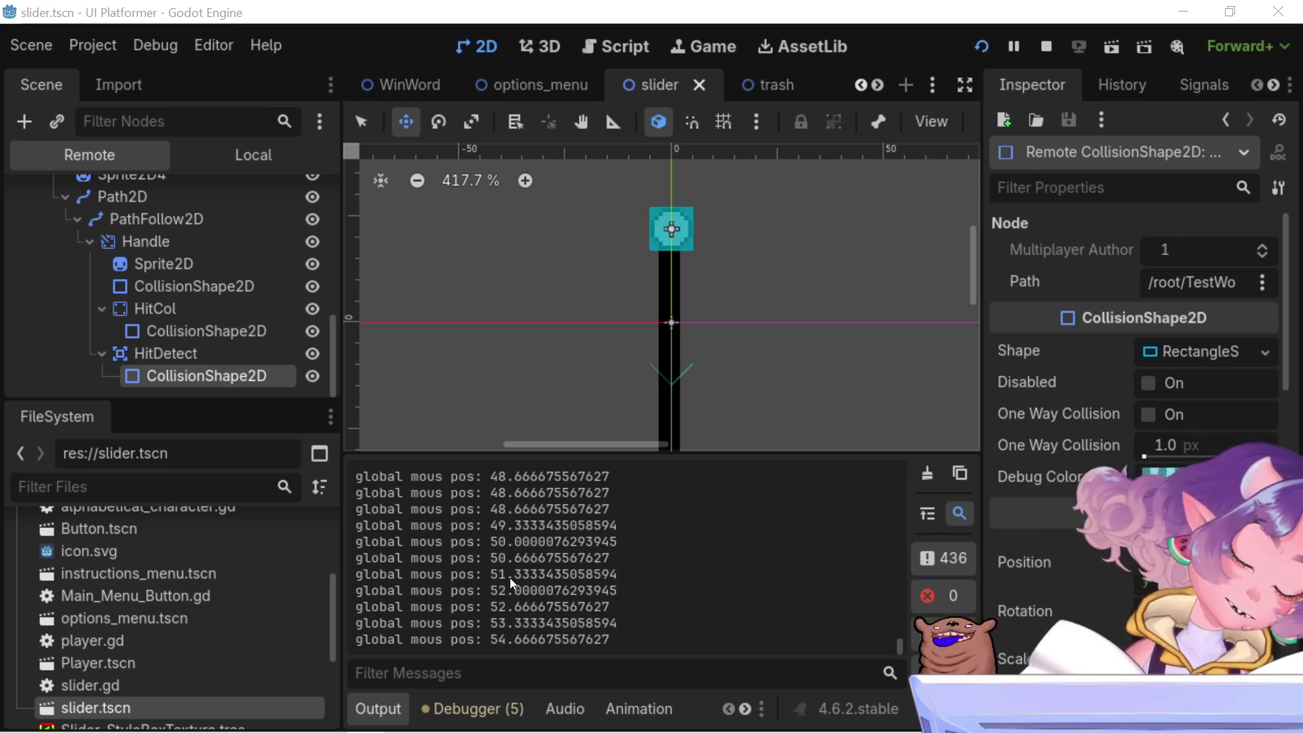
pyautogui.scroll(3, 510, 577)
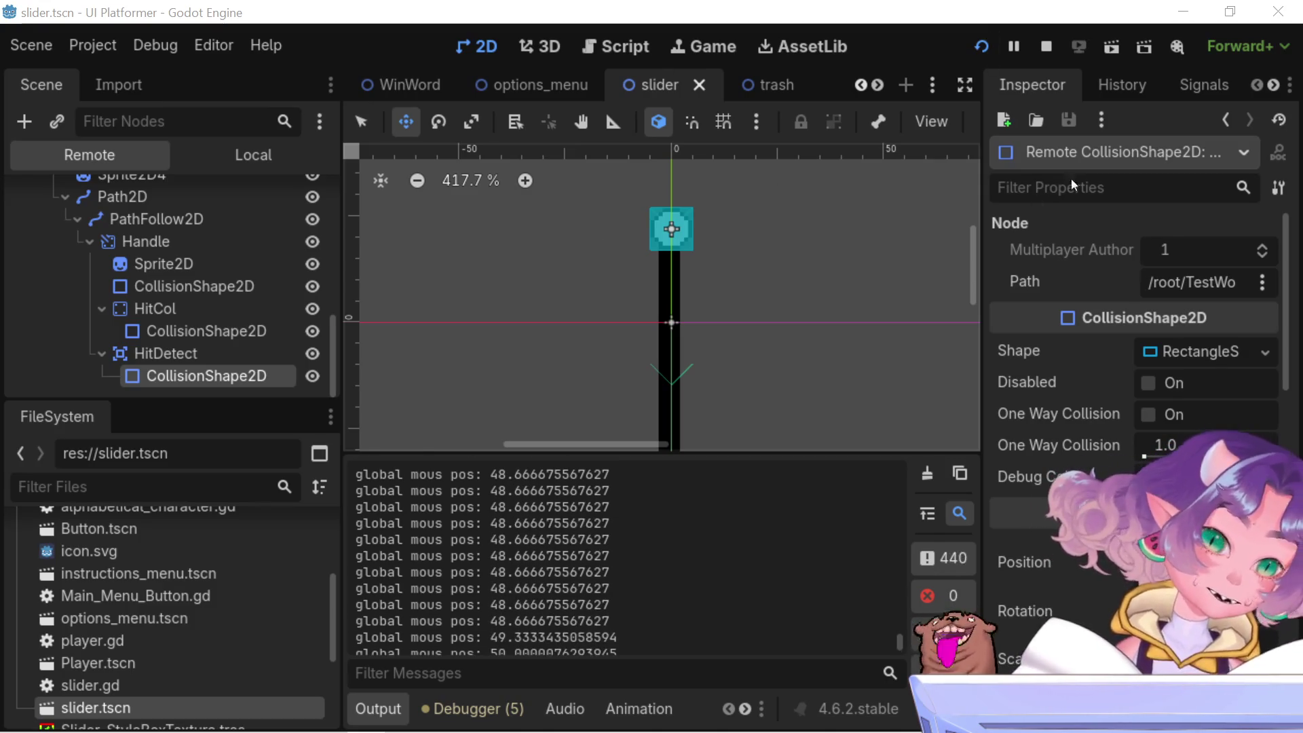
# - Pause the game and step through HitDetect, HitCol, collision shape, Sprite2D and Handle nodes
pyautogui.click(1015, 46)
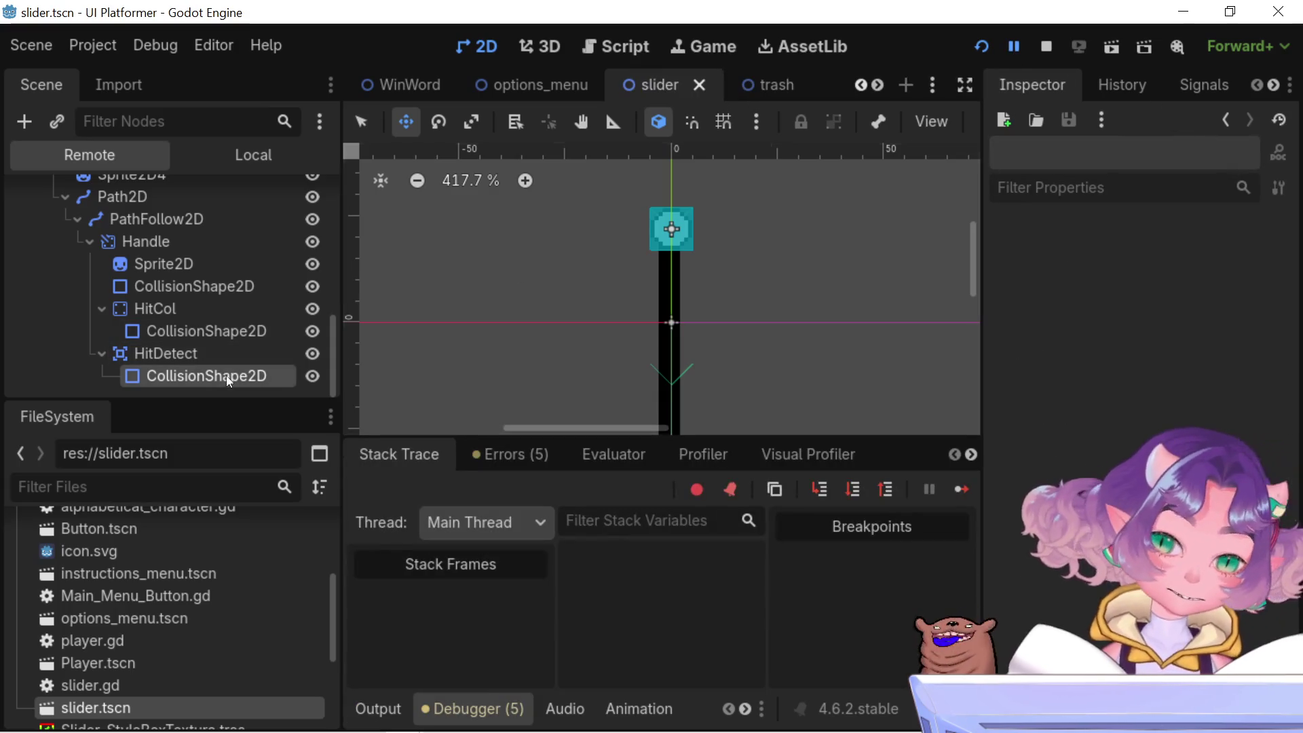
pyautogui.click(216, 353)
pyautogui.click(188, 327)
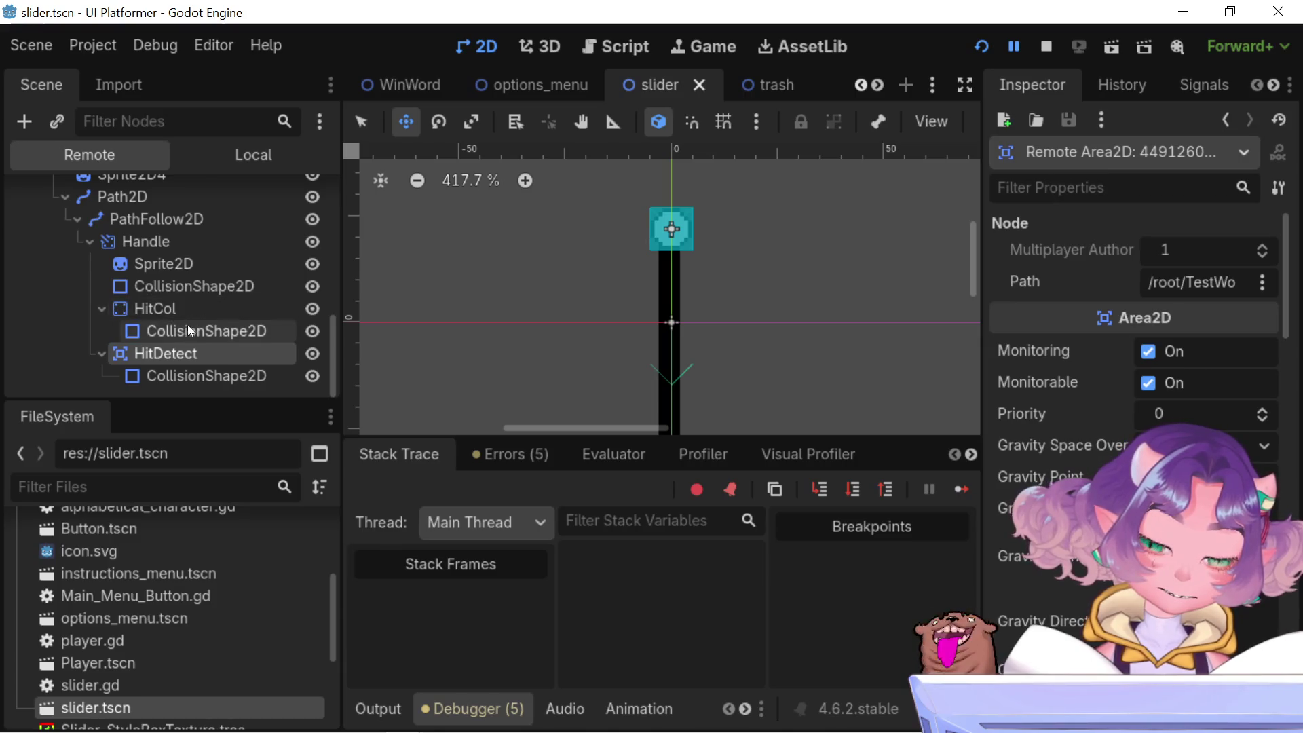
pyautogui.click(172, 306)
pyautogui.click(169, 288)
pyautogui.click(156, 264)
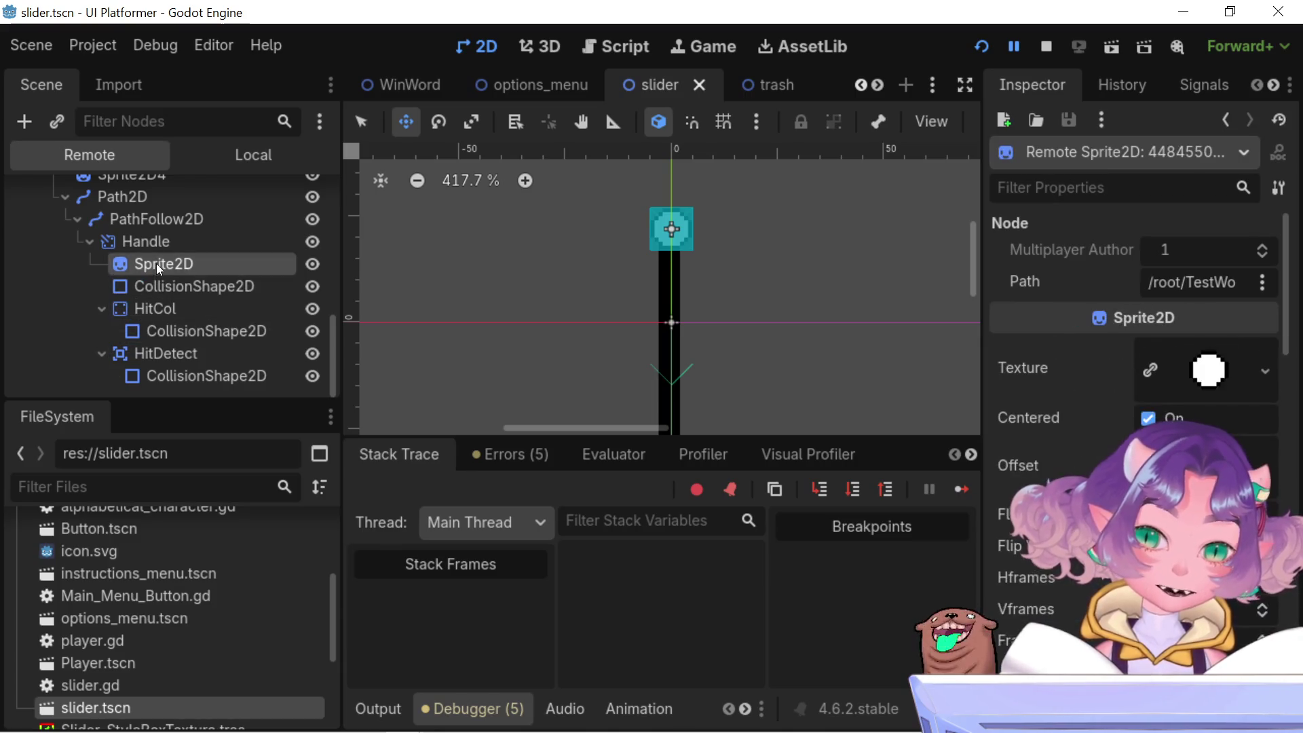
pyautogui.click(156, 242)
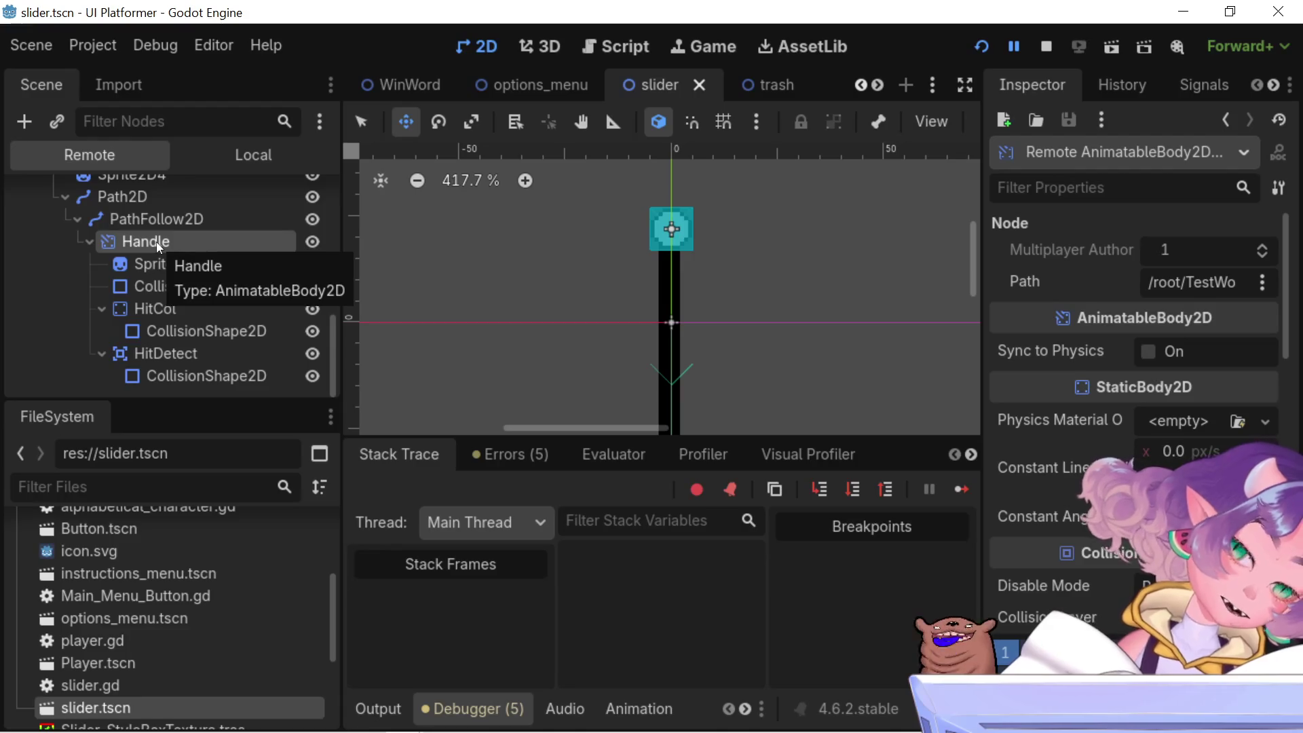
# - Show the five GDScript warnings, then select PathFollow2D at 36.67 px and 0.6667 ratio
pyautogui.click(510, 454)
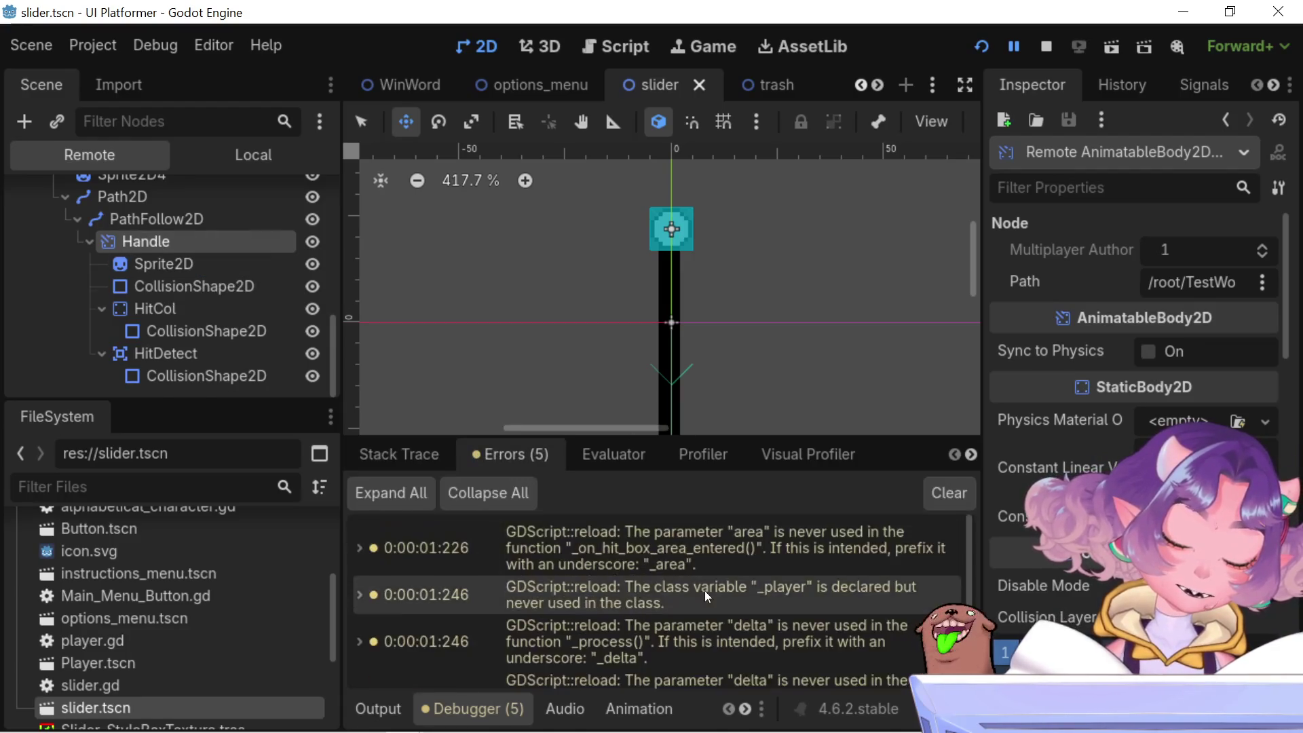
pyautogui.scroll(-2, 704, 590)
pyautogui.scroll(2, 704, 591)
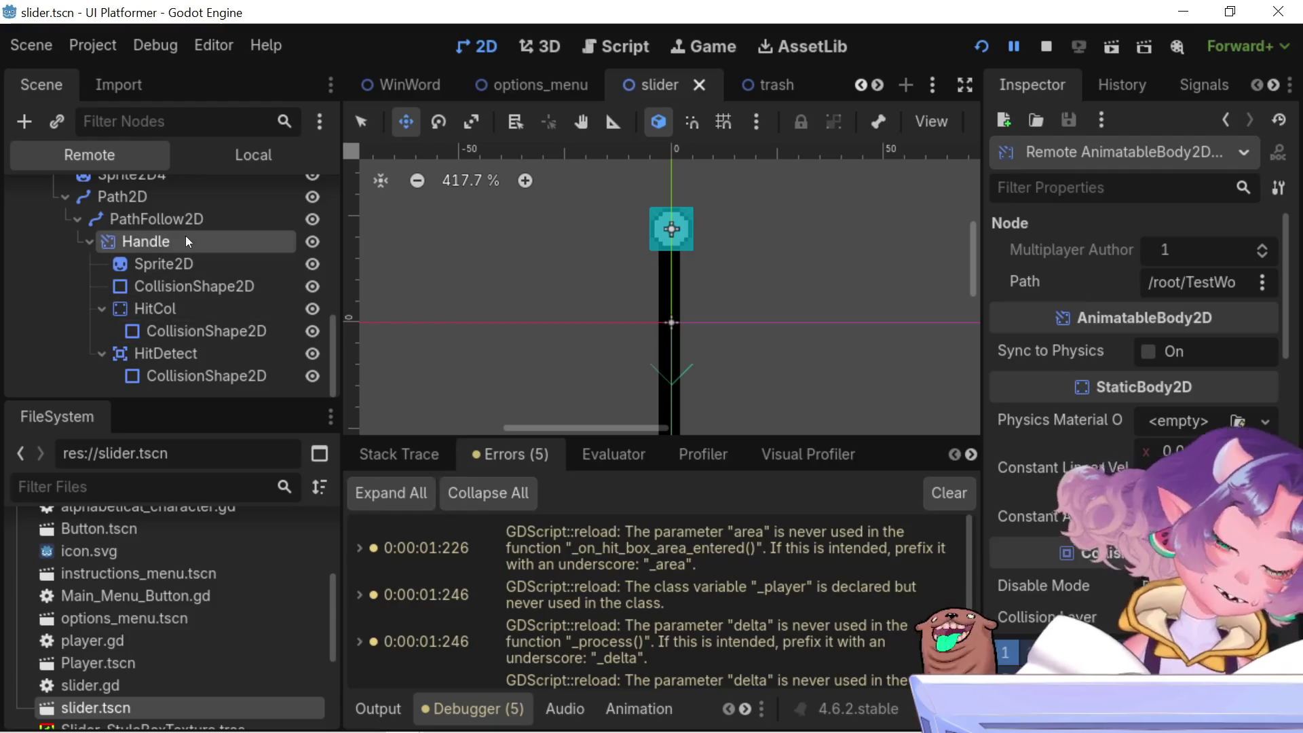
pyautogui.click(170, 223)
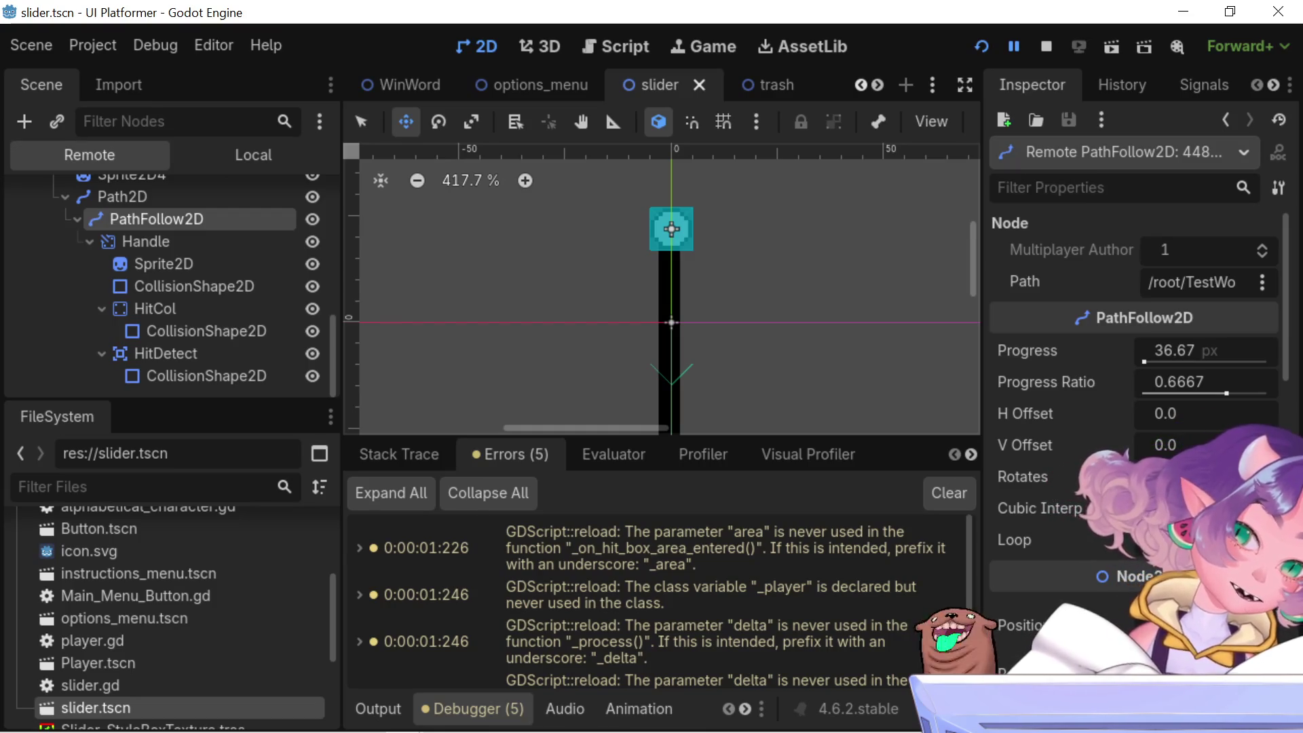
# - Switch to the Script workspace to show slider.gd's handle-dragging code
pyautogui.click(613, 45)
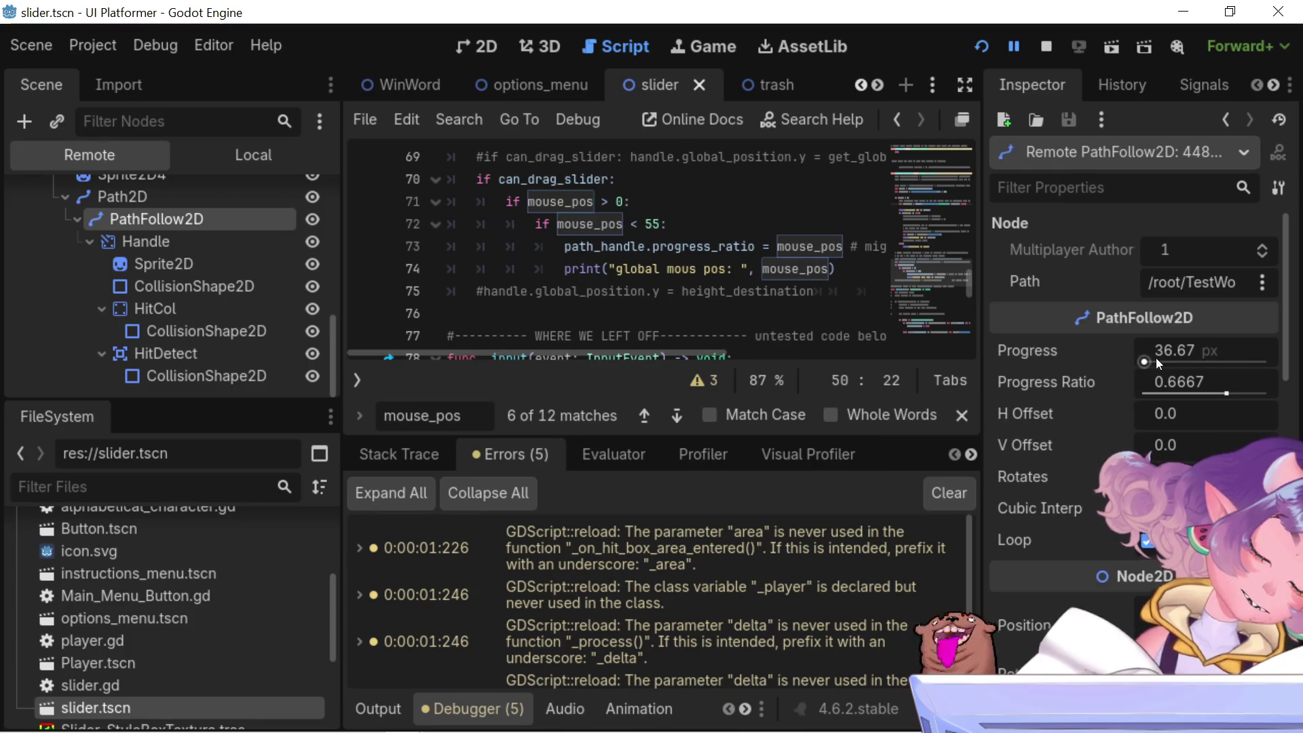
# - Change path_handle.progress_ratio to path_handle.progress on line 73
pyautogui.moveTo(1067, 388)
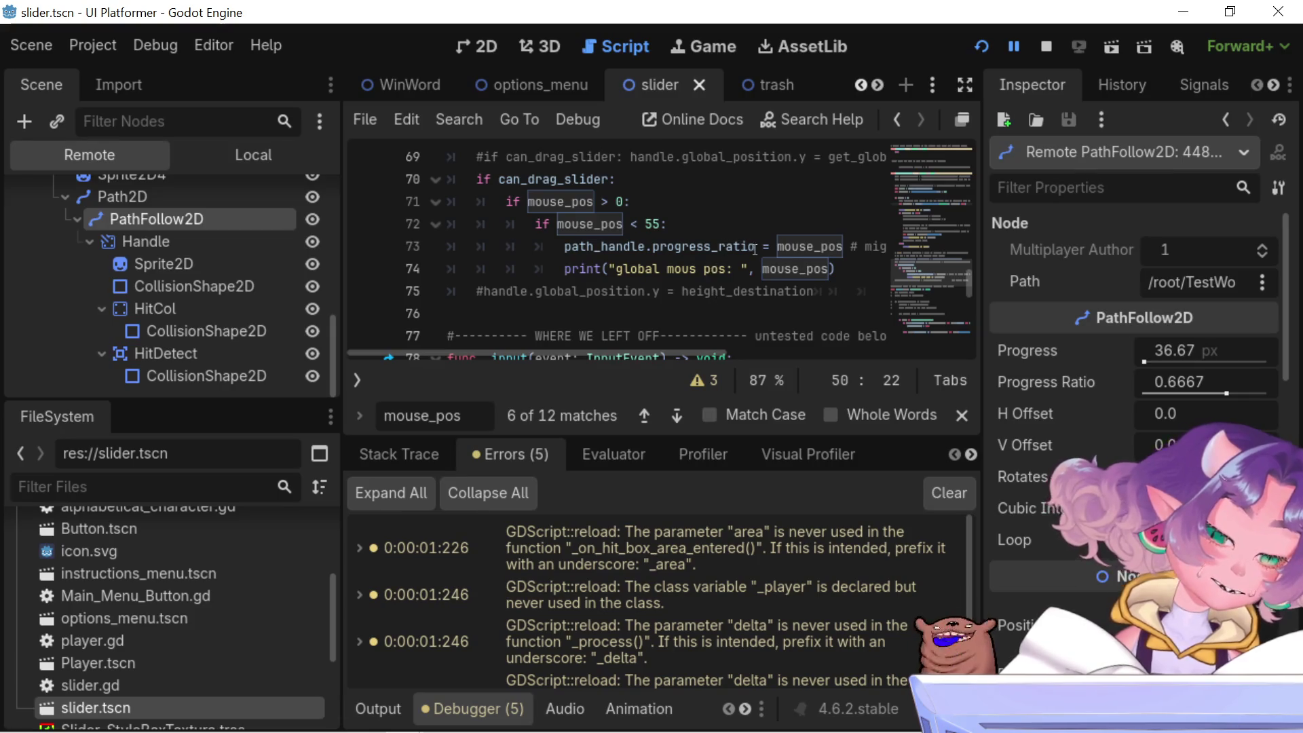
pyautogui.moveTo(755, 247); pyautogui.dragTo(710, 248)
pyautogui.press('BackSpace')
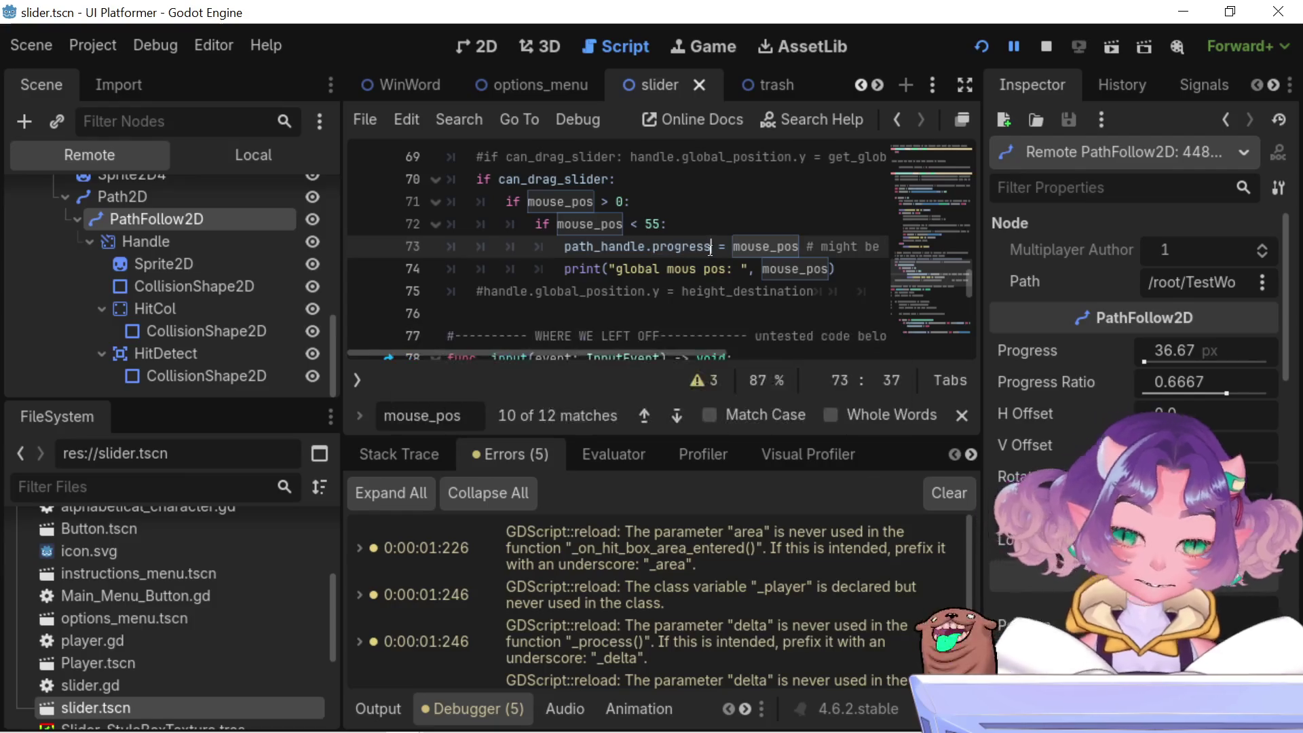
# - Select the drag-handling block on lines 71–74, then relaunch the game
pyautogui.click(831, 269)
pyautogui.moveTo(831, 270)
pyautogui.mouseDown()
pyautogui.moveTo(407, 246)
pyautogui.moveTo(394, 190)
pyautogui.mouseUp()
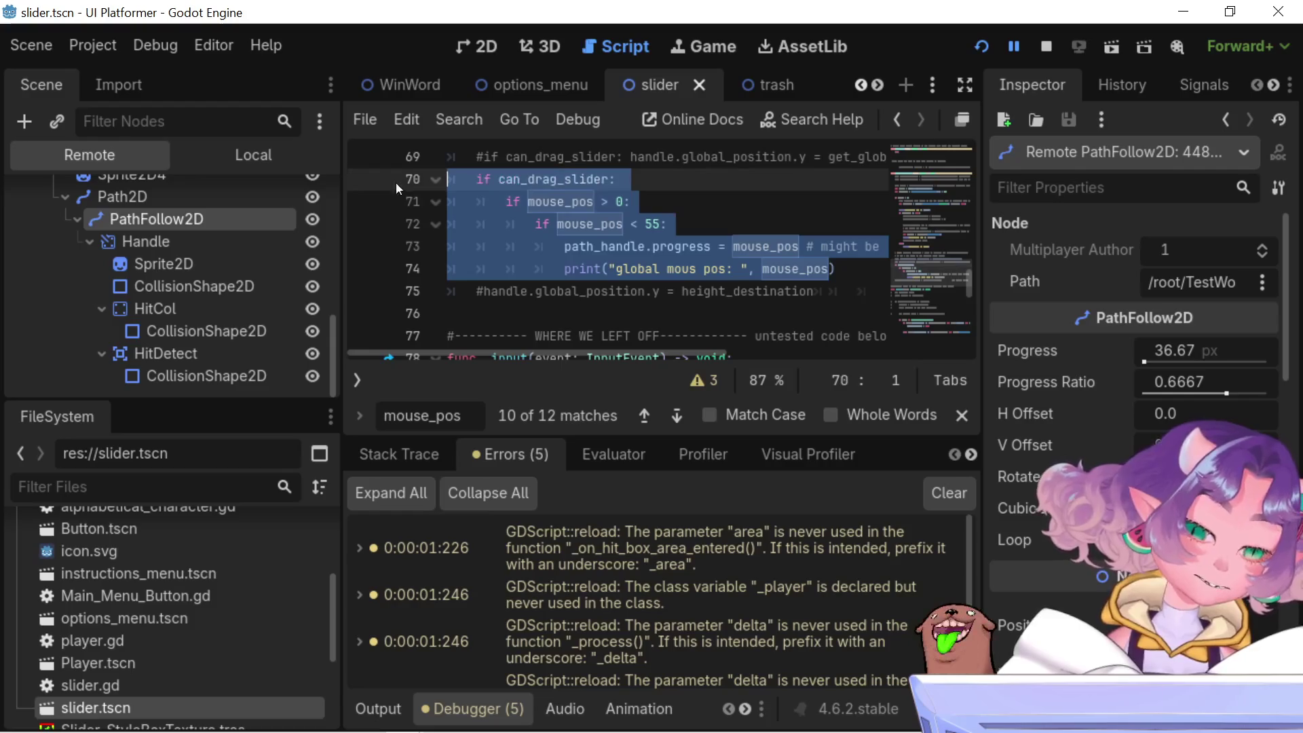
pyautogui.click(981, 47)
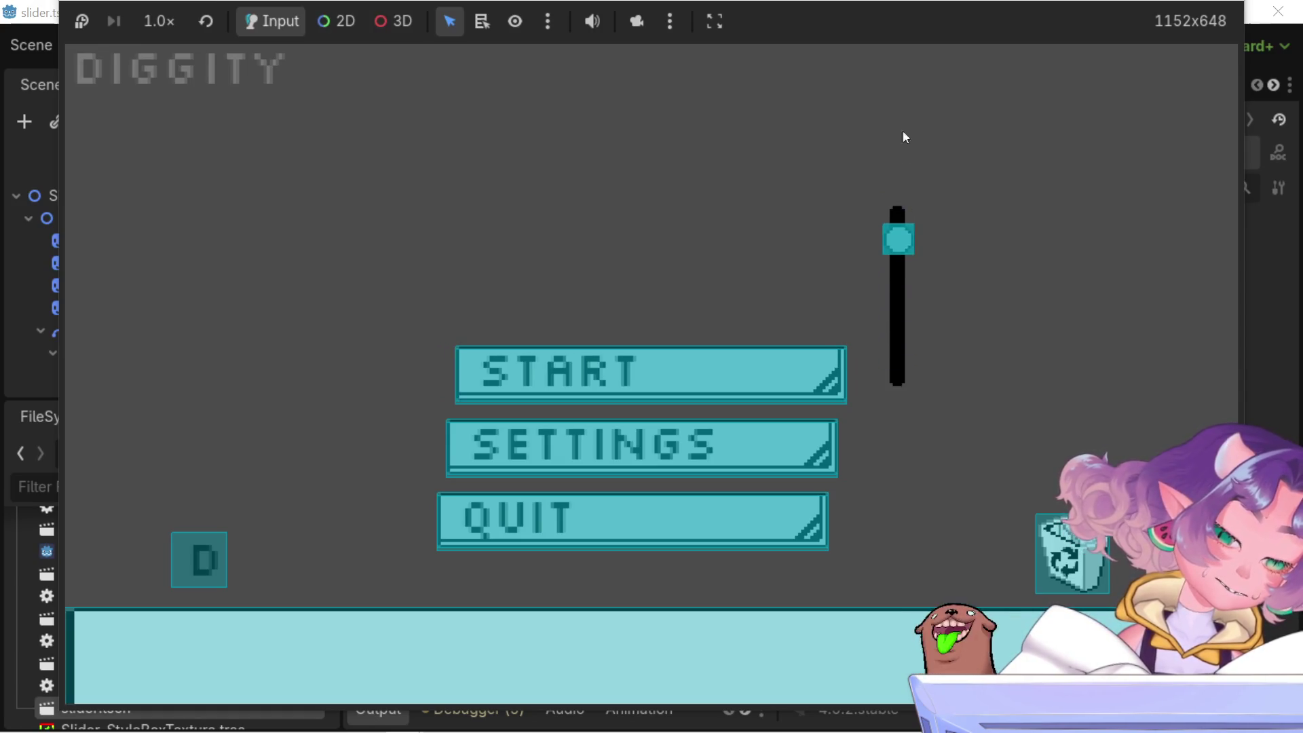
# - Drag the slider handle up and down in the running game, then stop it with F8
pyautogui.moveTo(910, 192)
pyautogui.mouseDown()
pyautogui.moveTo(909, 64)
pyautogui.moveTo(919, 302)
pyautogui.moveTo(912, 190)
pyautogui.mouseUp()
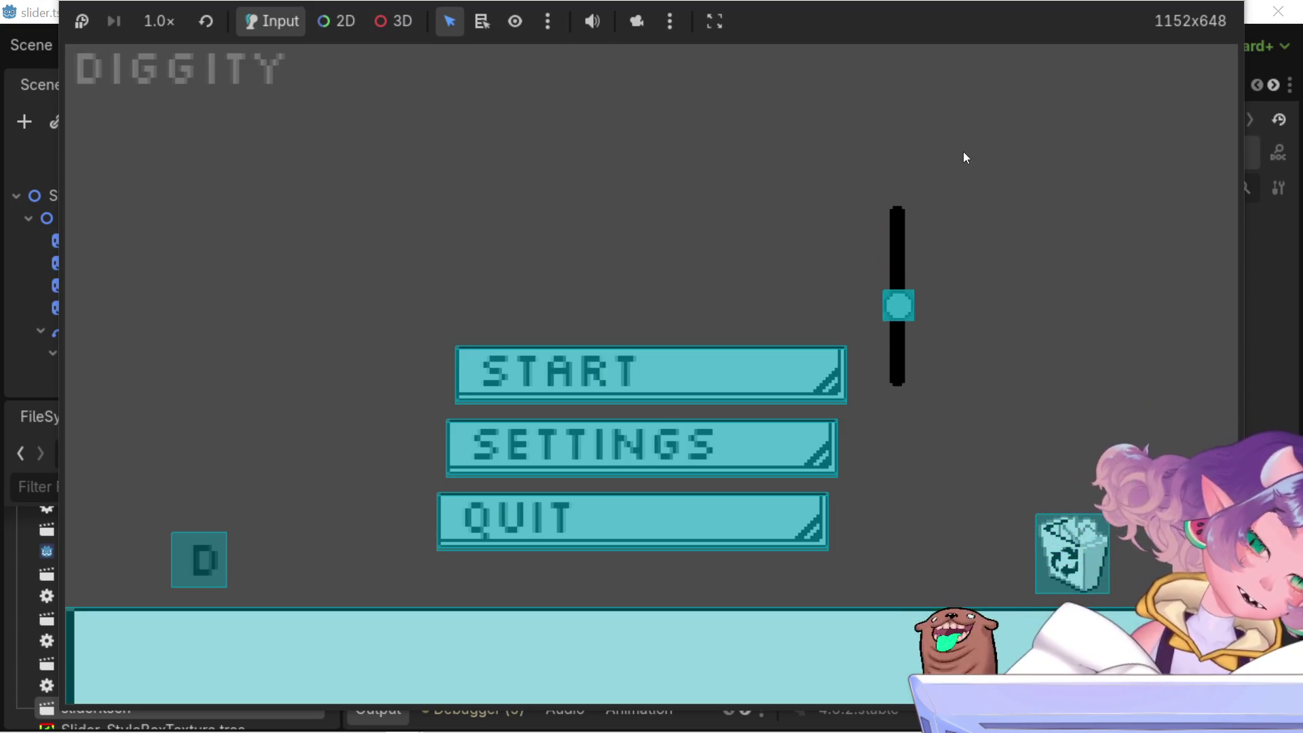
pyautogui.press('F8')
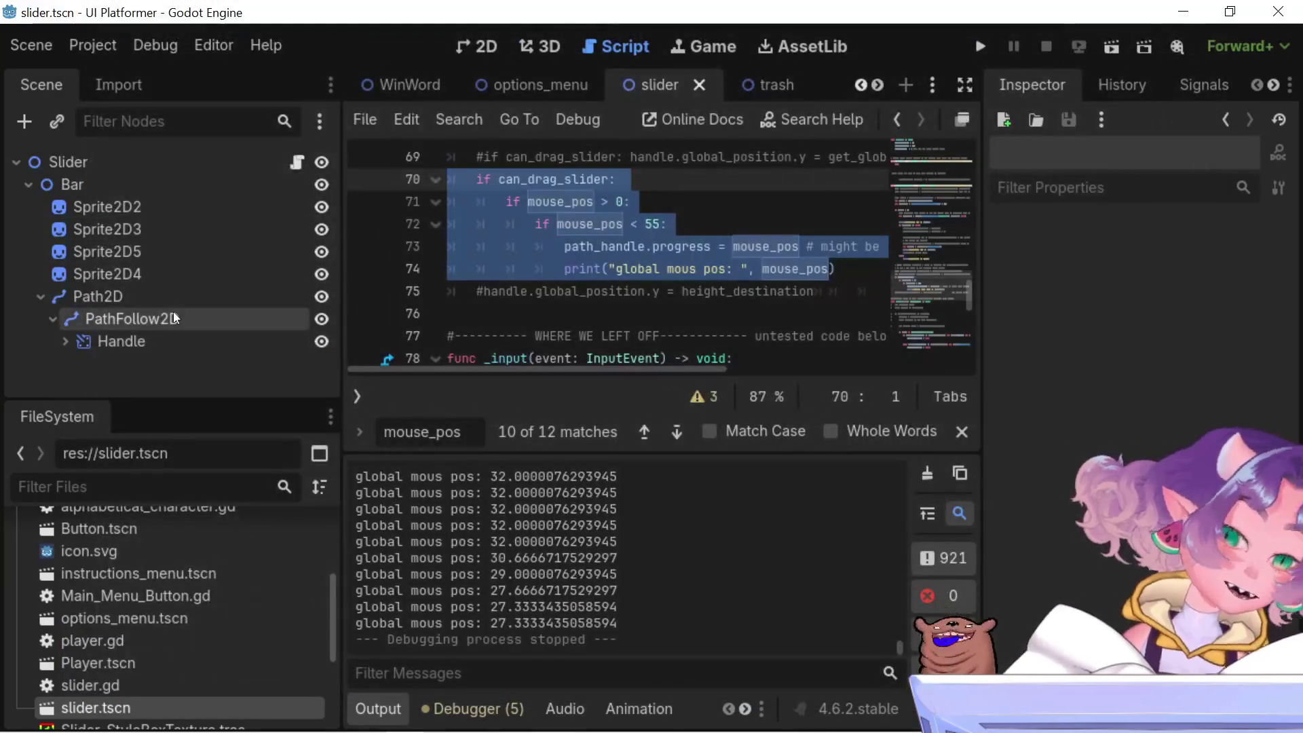
# - Delete the + 100 offset from line 46 of slider.gd, save, and rerun the game
pyautogui.click(175, 340)
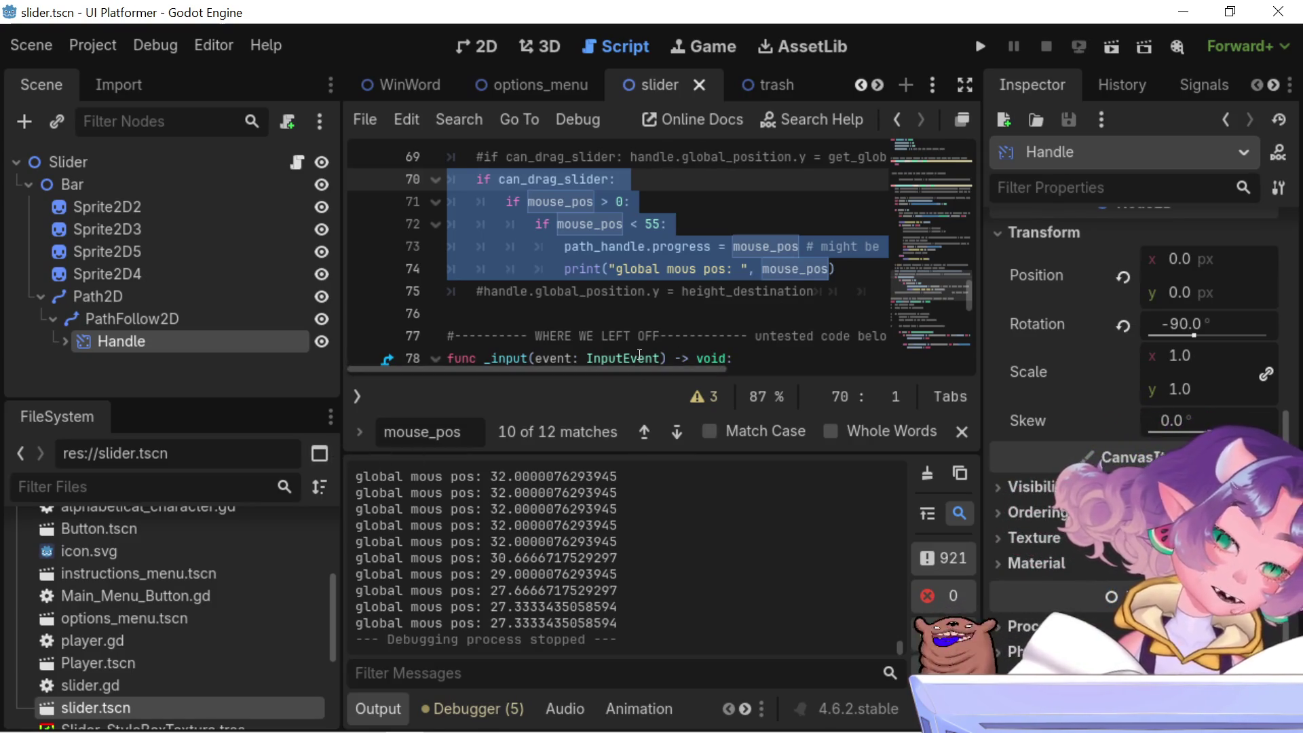
pyautogui.moveTo(641, 370)
pyautogui.mouseDown()
pyautogui.moveTo(723, 368)
pyautogui.moveTo(639, 357)
pyautogui.moveTo(706, 351)
pyautogui.mouseUp()
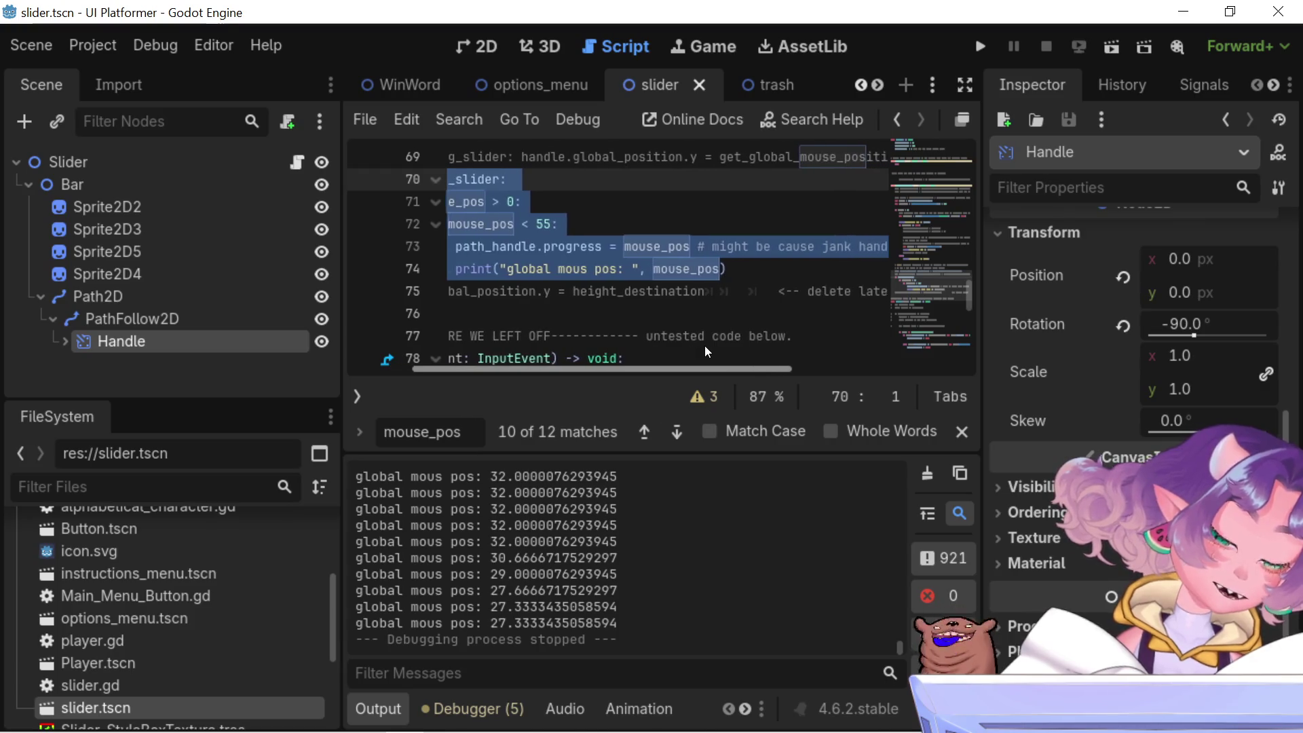
pyautogui.scroll(6, 479, 273)
pyautogui.scroll(2, 679, 251)
pyautogui.scroll(1, 736, 257)
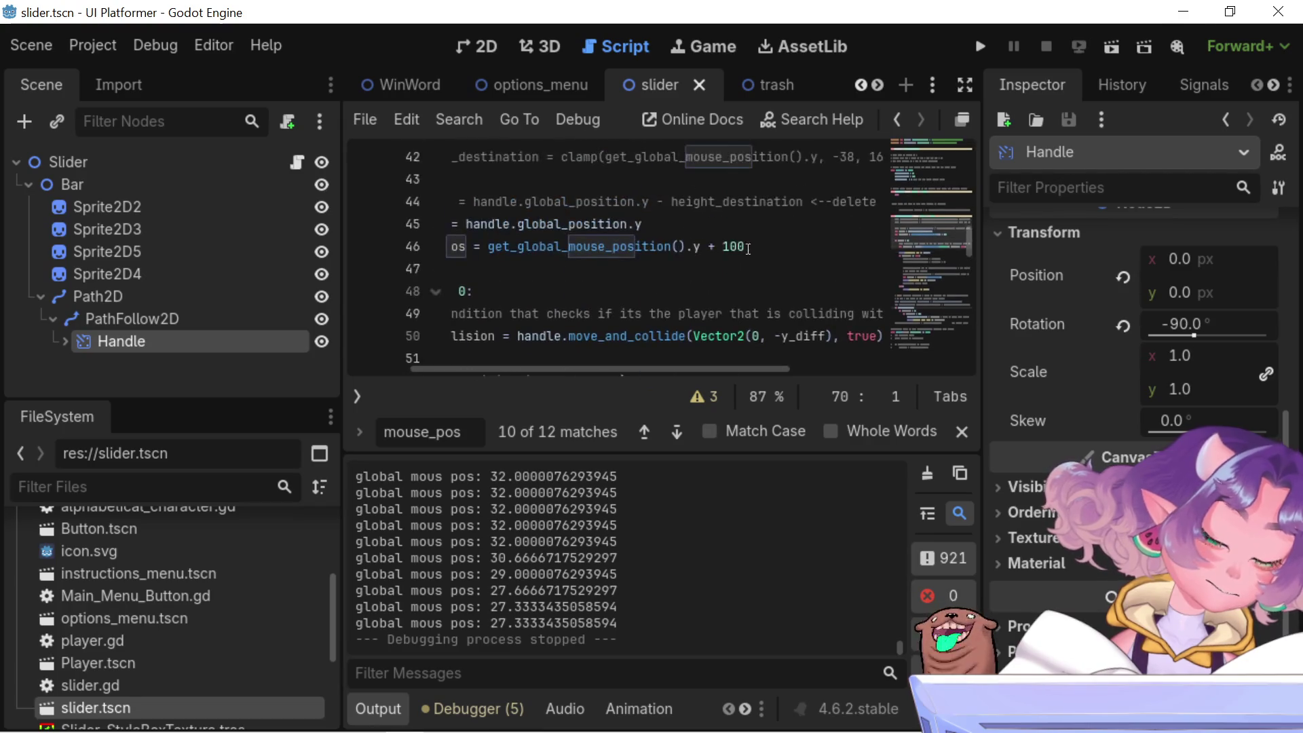
pyautogui.moveTo(744, 246); pyautogui.dragTo(706, 248)
pyautogui.press('BackSpace')
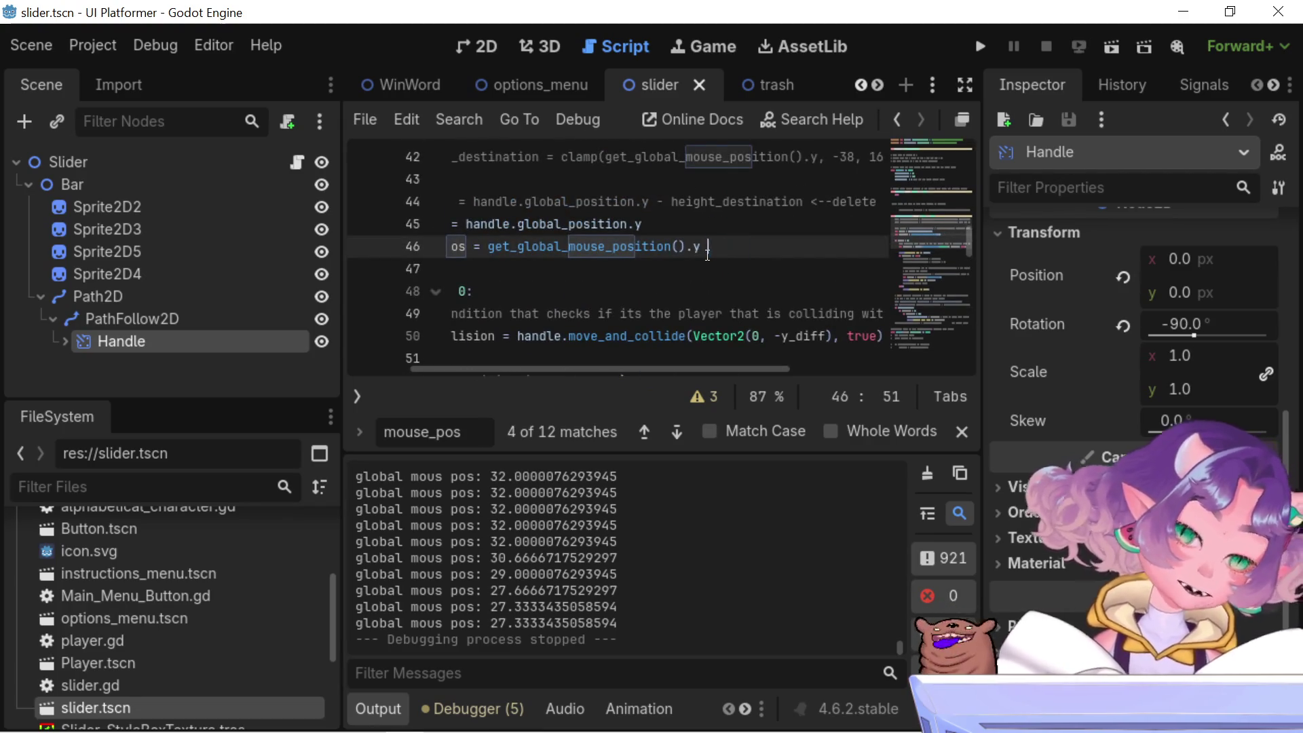
pyautogui.hotkey('ctrl', 's')
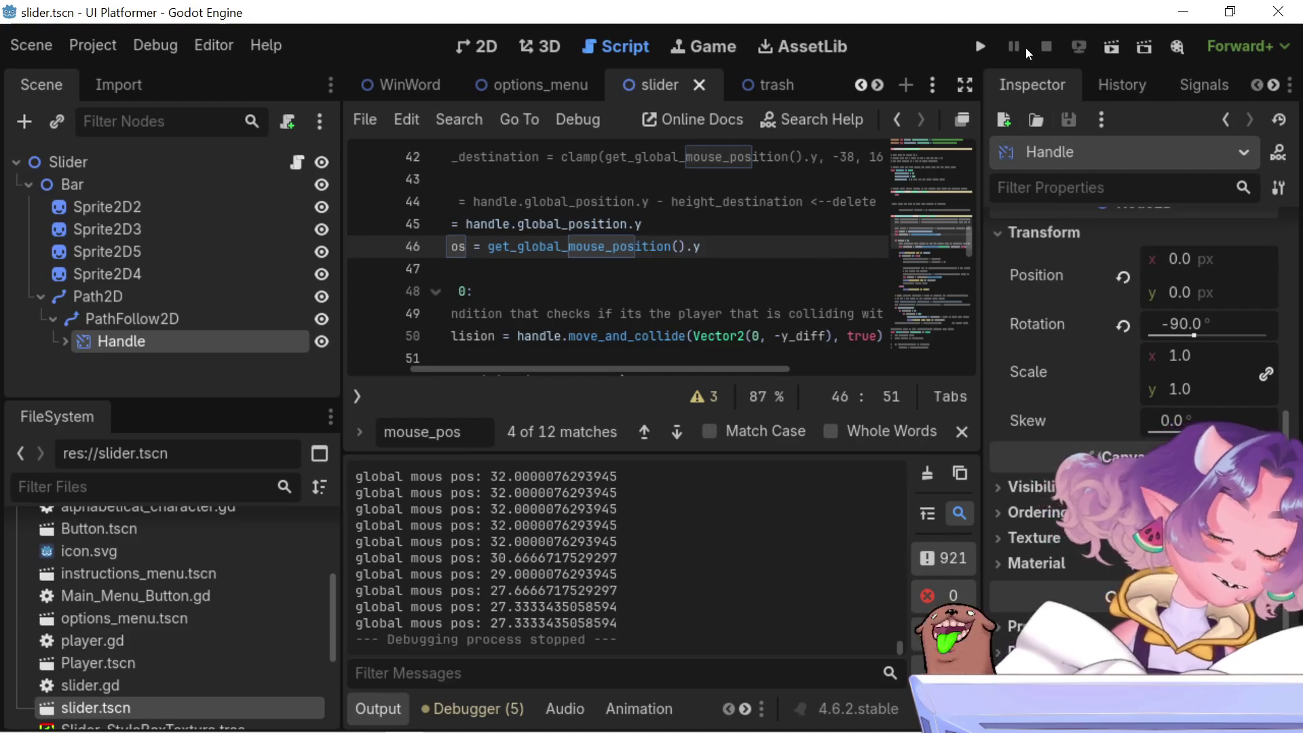
pyautogui.click(985, 49)
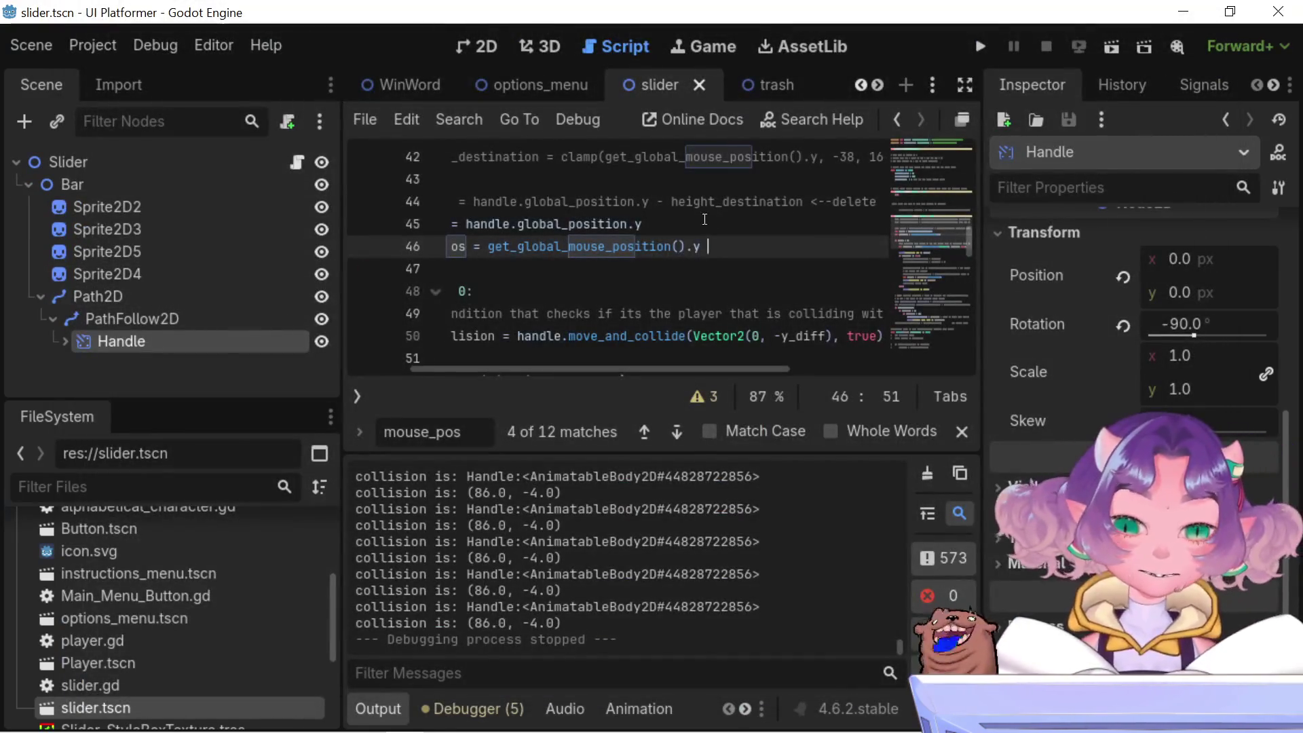
# - Add a + 55 offset to line 46's mouse y position, save, and relaunch the game
pyautogui.write('+55')
pyautogui.press('Left')
pyautogui.press('Left')
pyautogui.hotkey('ctrl', 's')
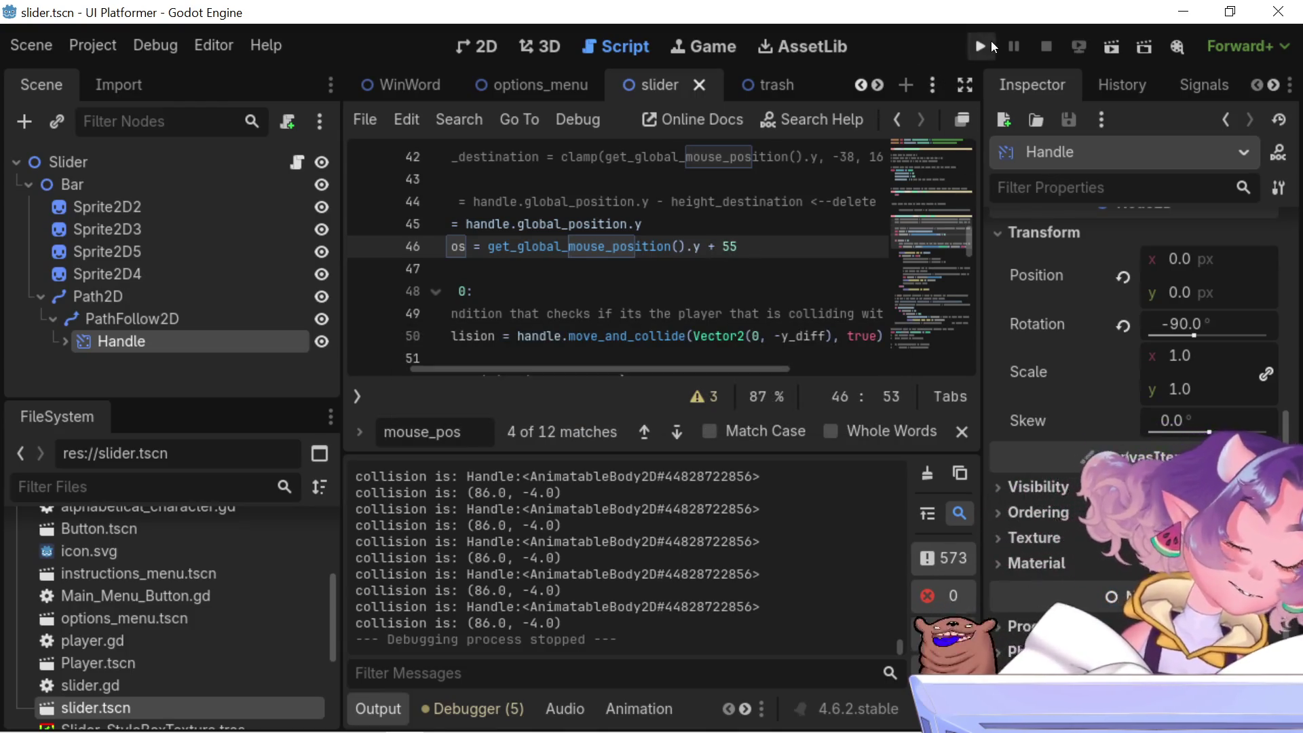
pyautogui.click(989, 42)
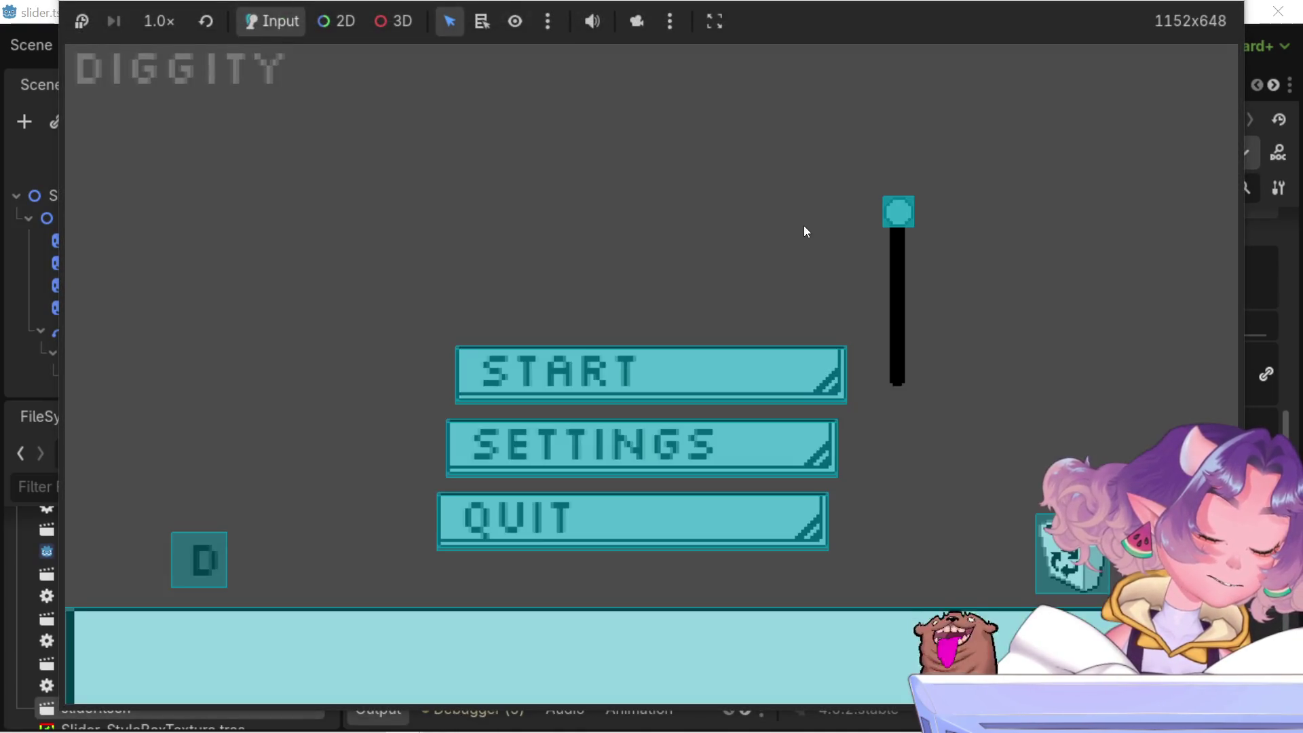
# - Drag the slider handle down, up and to mid-track with the character riding it, then stop the game
pyautogui.moveTo(914, 205)
pyautogui.mouseDown()
pyautogui.moveTo(926, 342)
pyautogui.moveTo(926, 190)
pyautogui.moveTo(886, 222)
pyautogui.moveTo(900, 371)
pyautogui.moveTo(887, 197)
pyautogui.moveTo(916, 351)
pyautogui.moveTo(934, 288)
pyautogui.moveTo(930, 318)
pyautogui.moveTo(936, 304)
pyautogui.moveTo(907, 398)
pyautogui.moveTo(913, 331)
pyautogui.moveTo(871, 323)
pyautogui.moveTo(905, 356)
pyautogui.moveTo(899, 407)
pyautogui.moveTo(890, 148)
pyautogui.moveTo(909, 500)
pyautogui.moveTo(860, 188)
pyautogui.moveTo(891, 391)
pyautogui.mouseUp()
pyautogui.moveTo(875, 131)
pyautogui.mouseDown()
pyautogui.moveTo(892, 394)
pyautogui.moveTo(882, 156)
pyautogui.mouseUp()
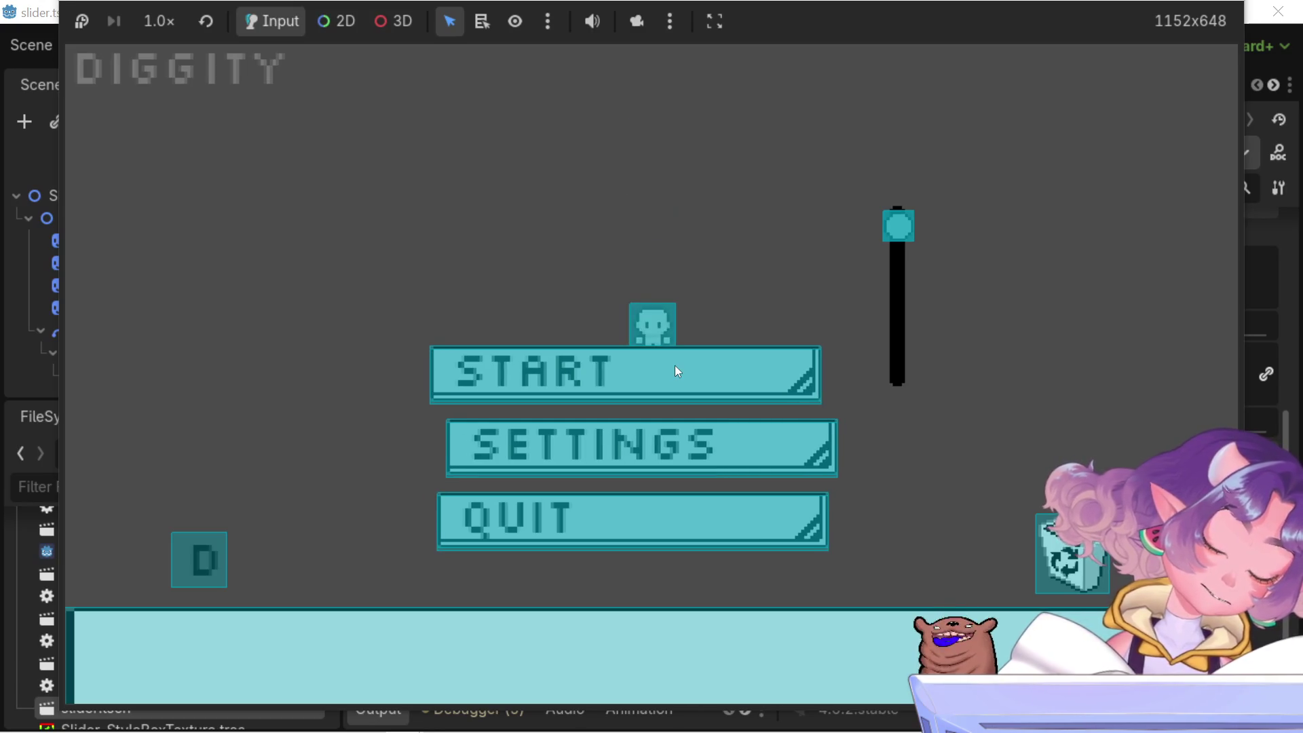
pyautogui.moveTo(890, 207); pyautogui.dragTo(929, 320)
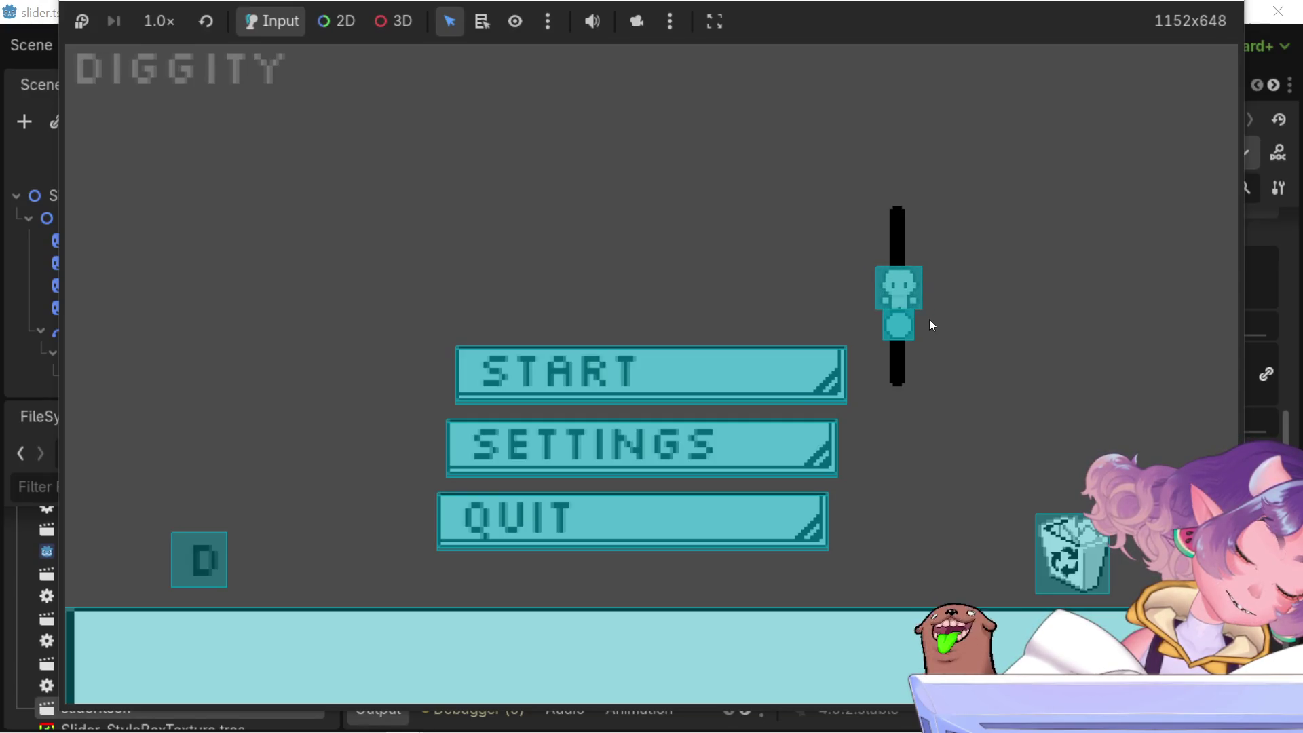
pyautogui.moveTo(903, 334)
pyautogui.mouseDown()
pyautogui.moveTo(913, 416)
pyautogui.moveTo(917, 288)
pyautogui.moveTo(968, 276)
pyautogui.moveTo(962, 450)
pyautogui.moveTo(968, 197)
pyautogui.moveTo(948, 267)
pyautogui.moveTo(942, 112)
pyautogui.moveTo(925, 402)
pyautogui.mouseUp()
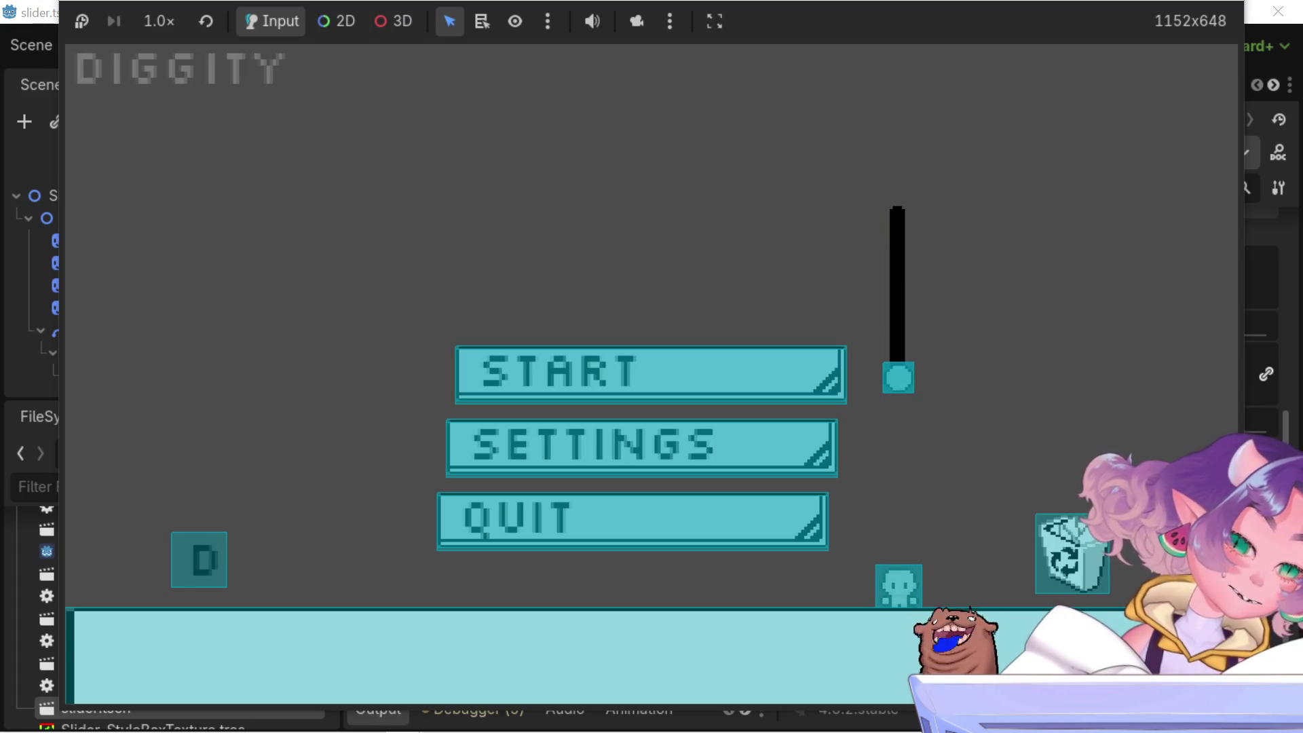
pyautogui.click(1278, 12)
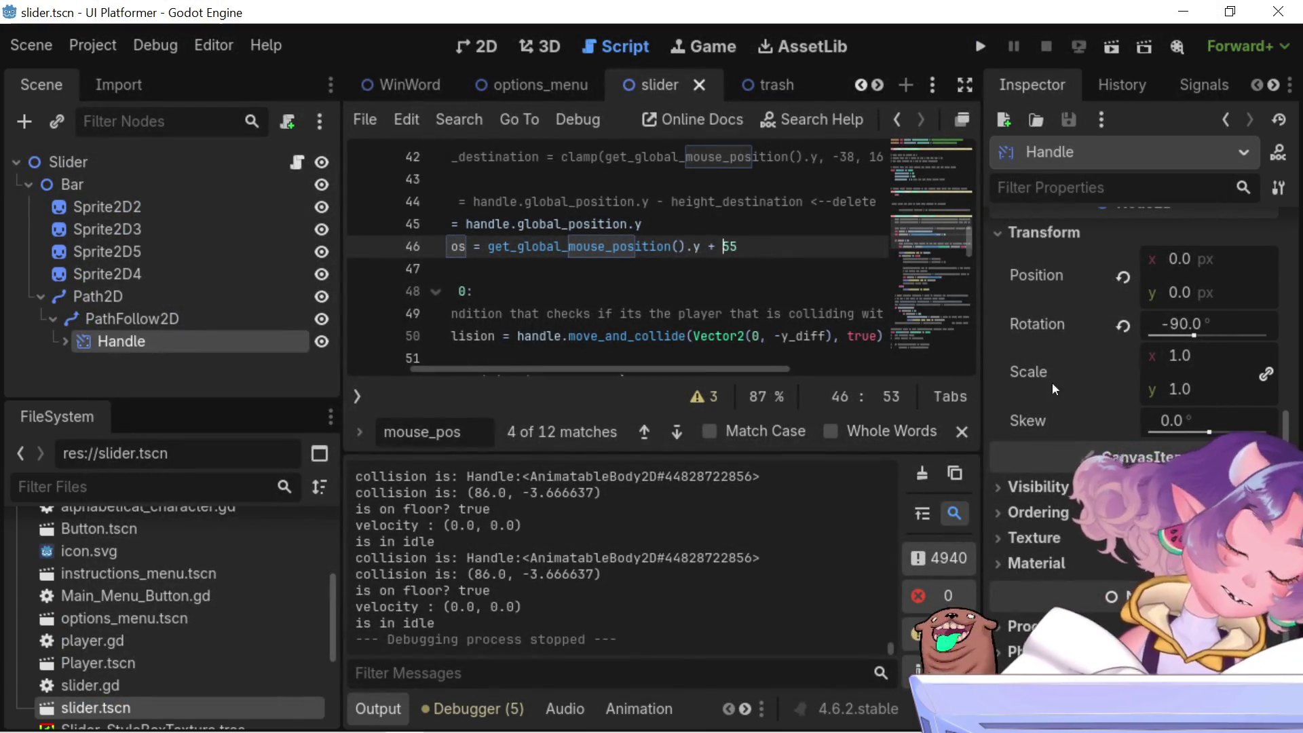
pyautogui.scroll(-2, 1052, 382)
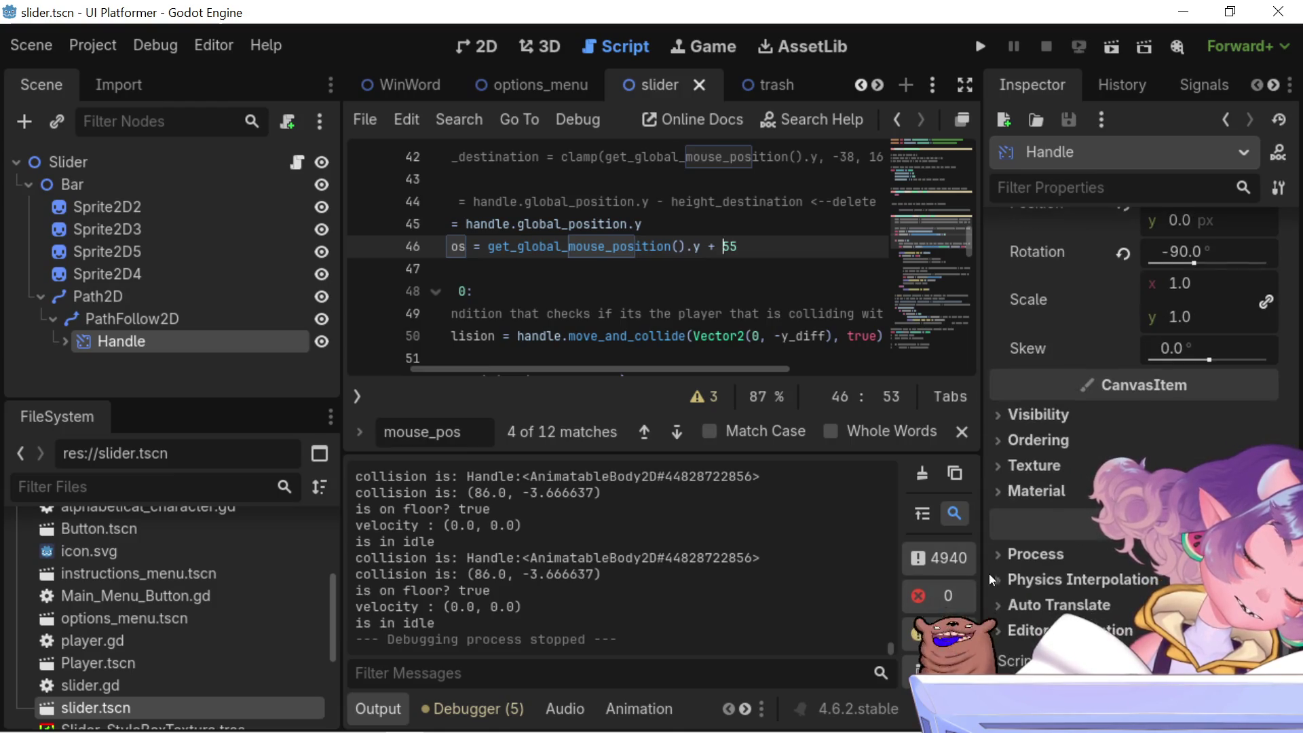
pyautogui.click(123, 317)
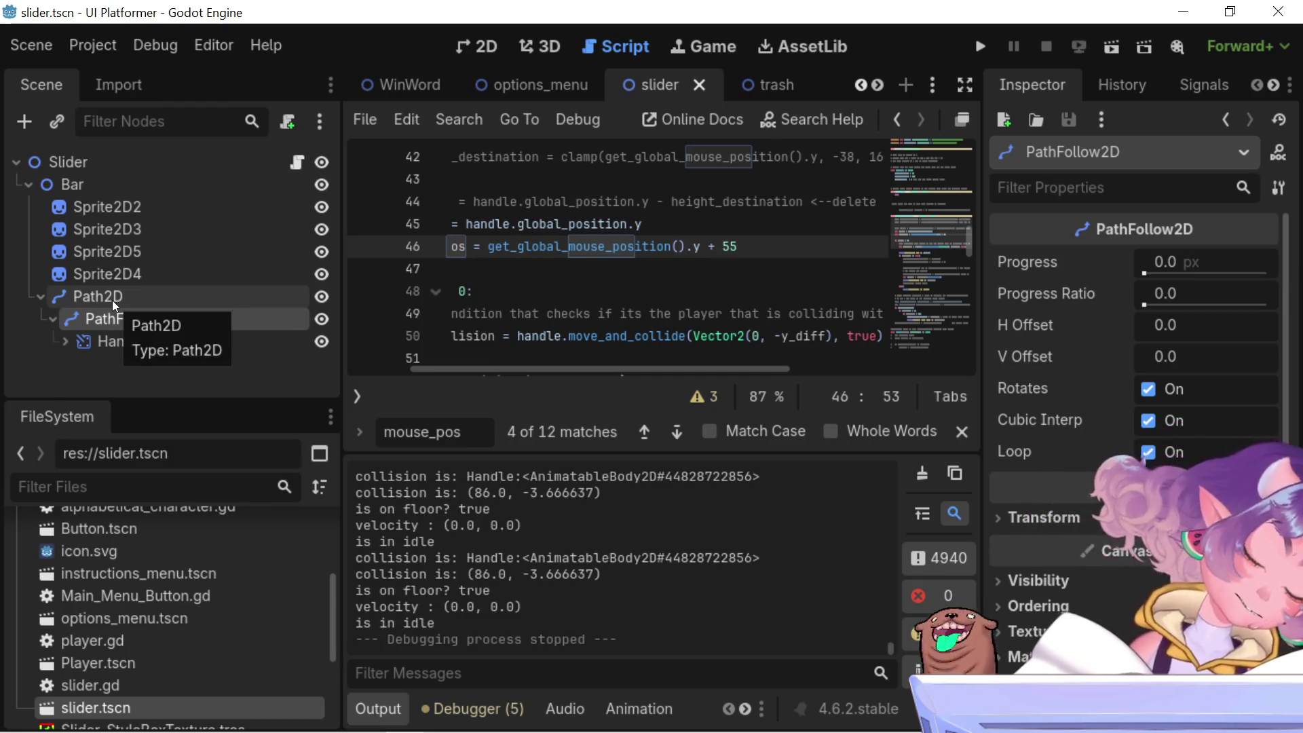
pyautogui.click(112, 300)
pyautogui.scroll(-4, 1065, 495)
pyautogui.scroll(-2, 1065, 495)
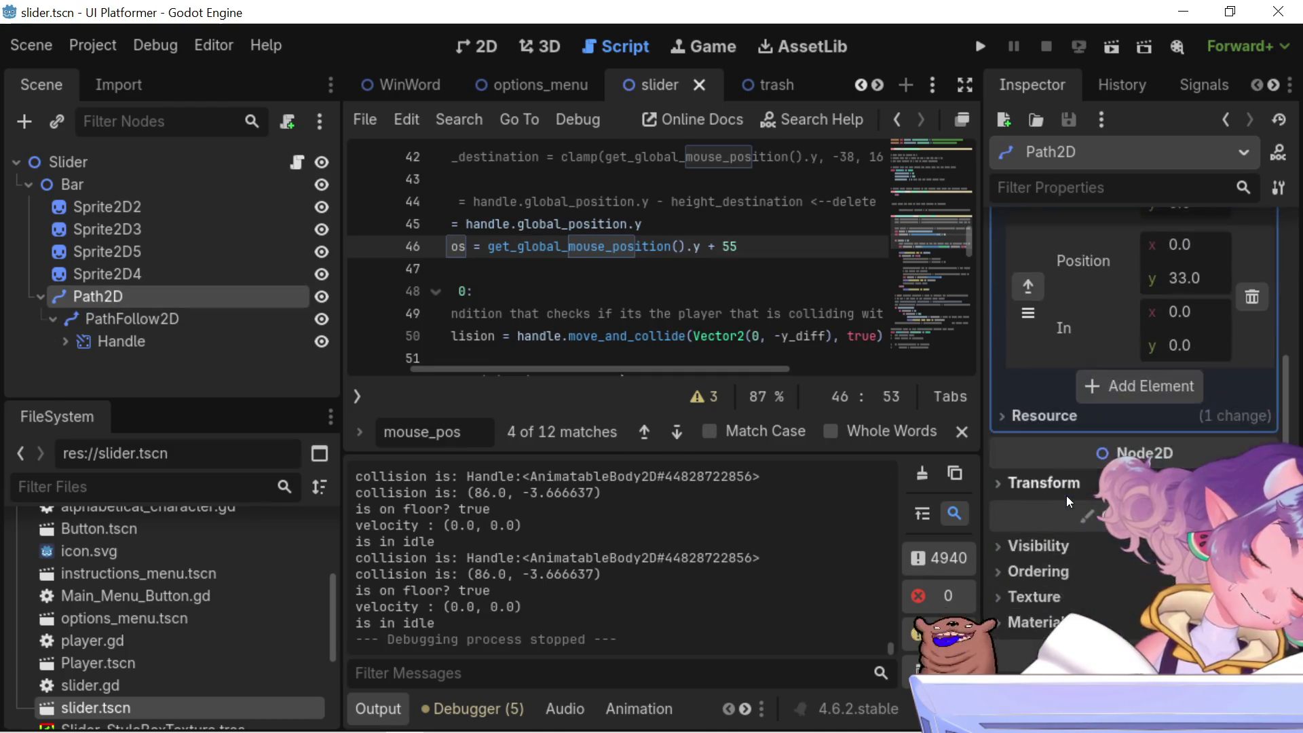
pyautogui.scroll(3, 1065, 495)
pyautogui.scroll(-3, 1068, 500)
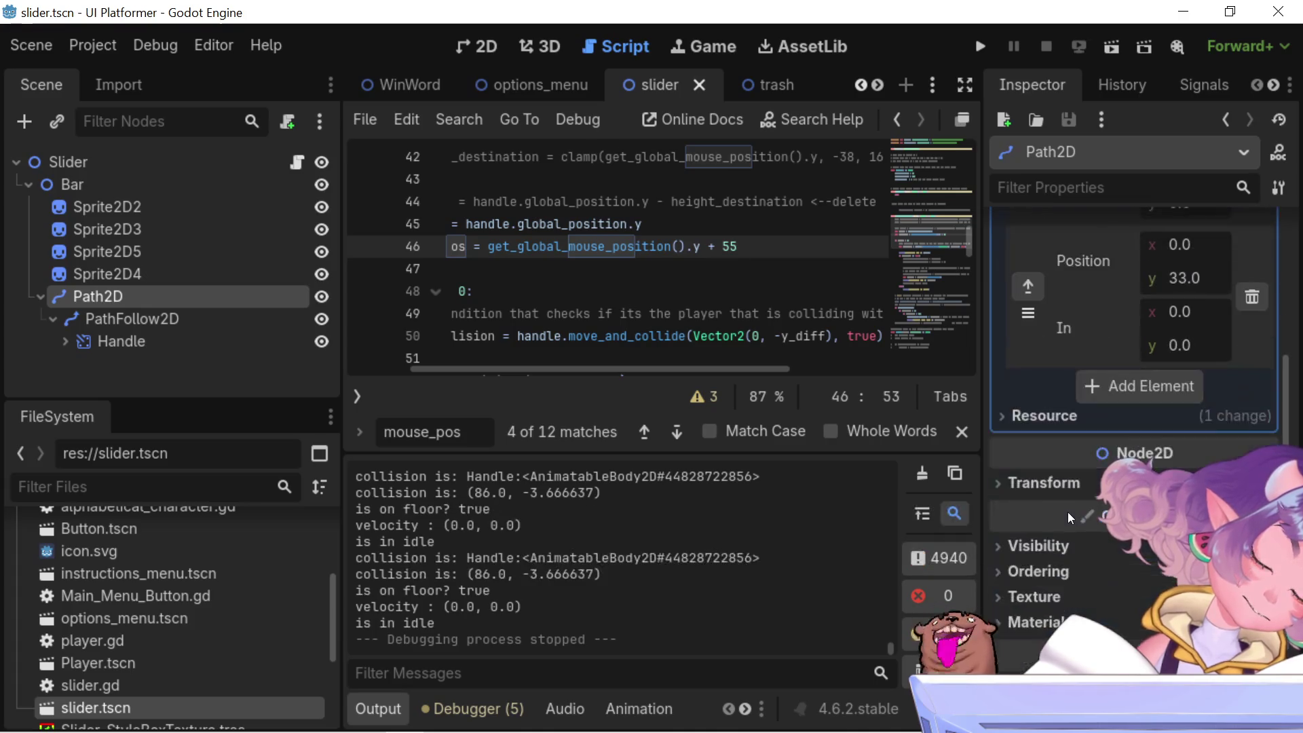
pyautogui.click(1006, 572)
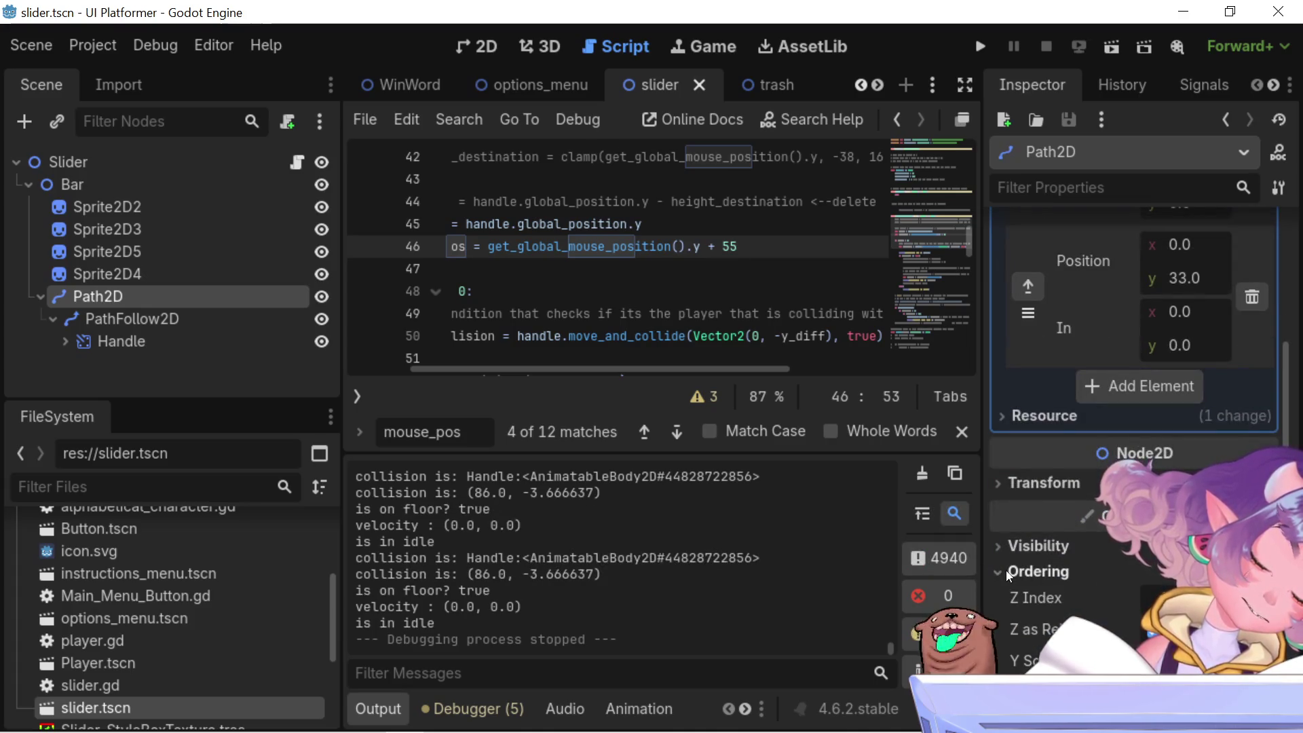
pyautogui.click(1006, 570)
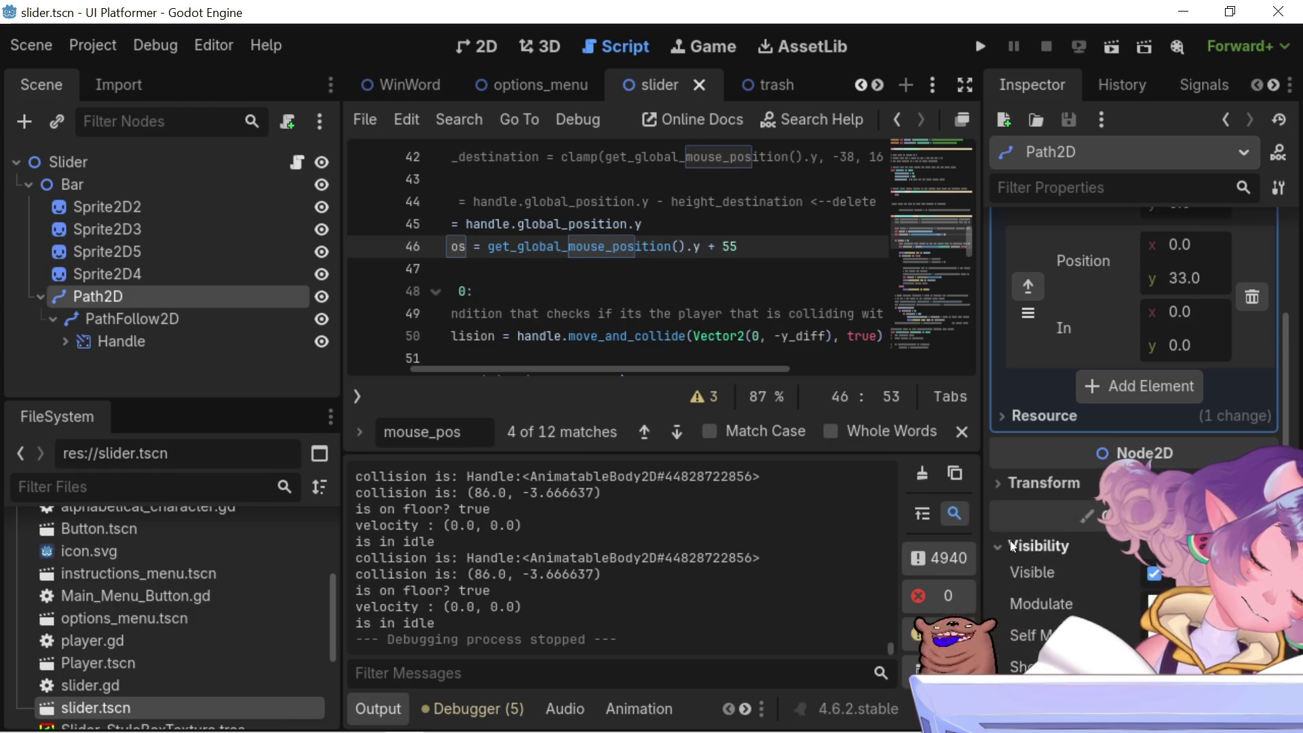
pyautogui.click(1007, 483)
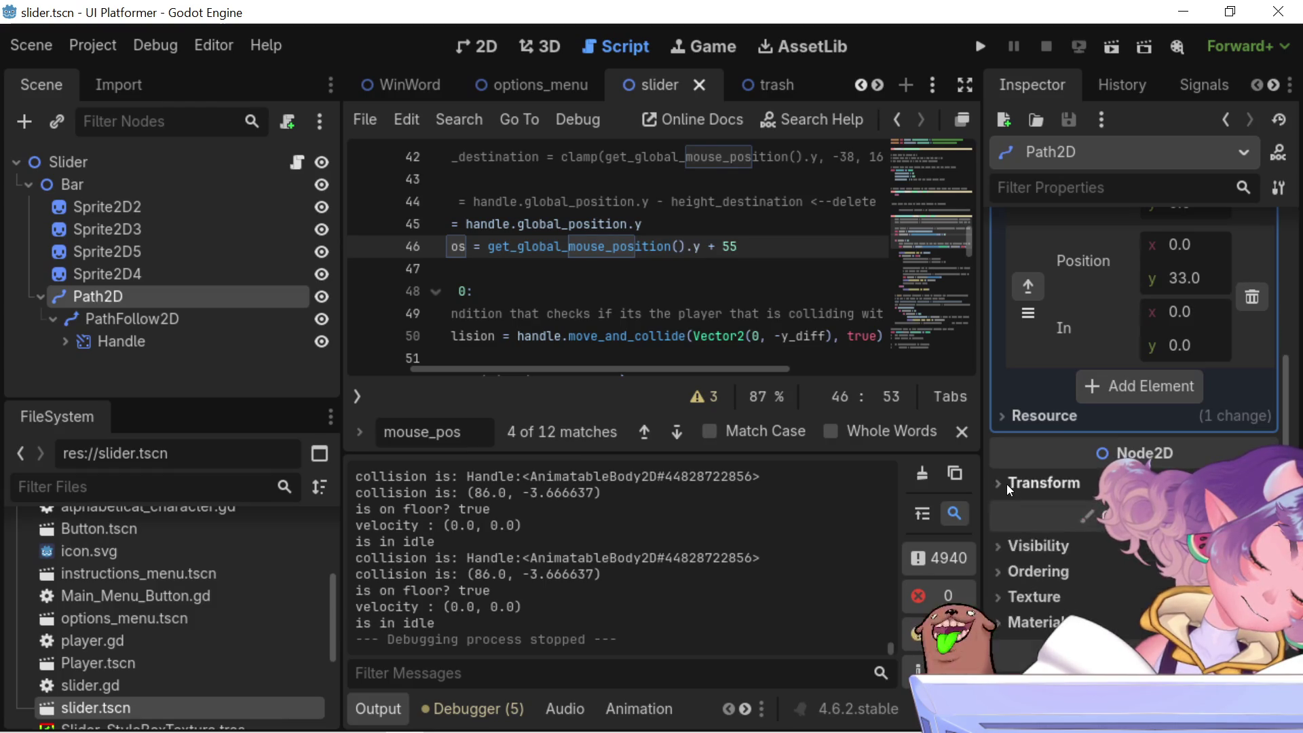
pyautogui.click(1007, 483)
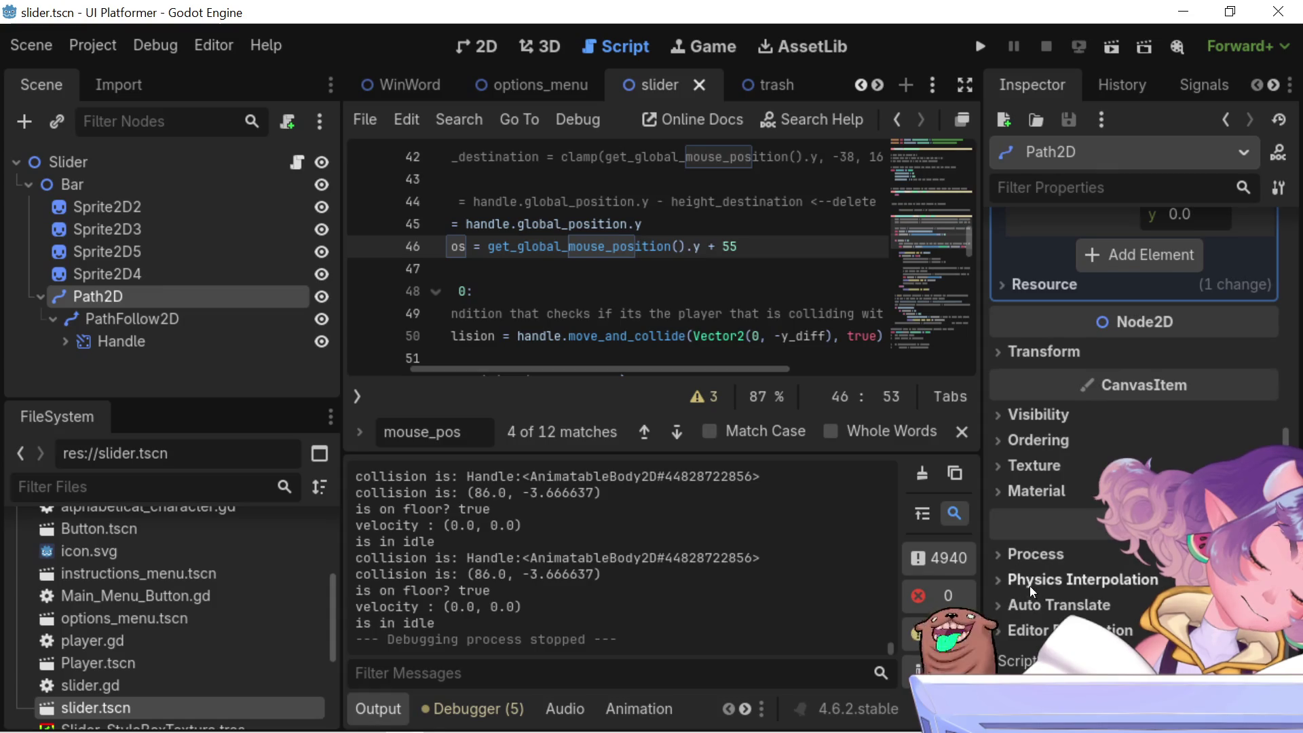
pyautogui.click(1021, 555)
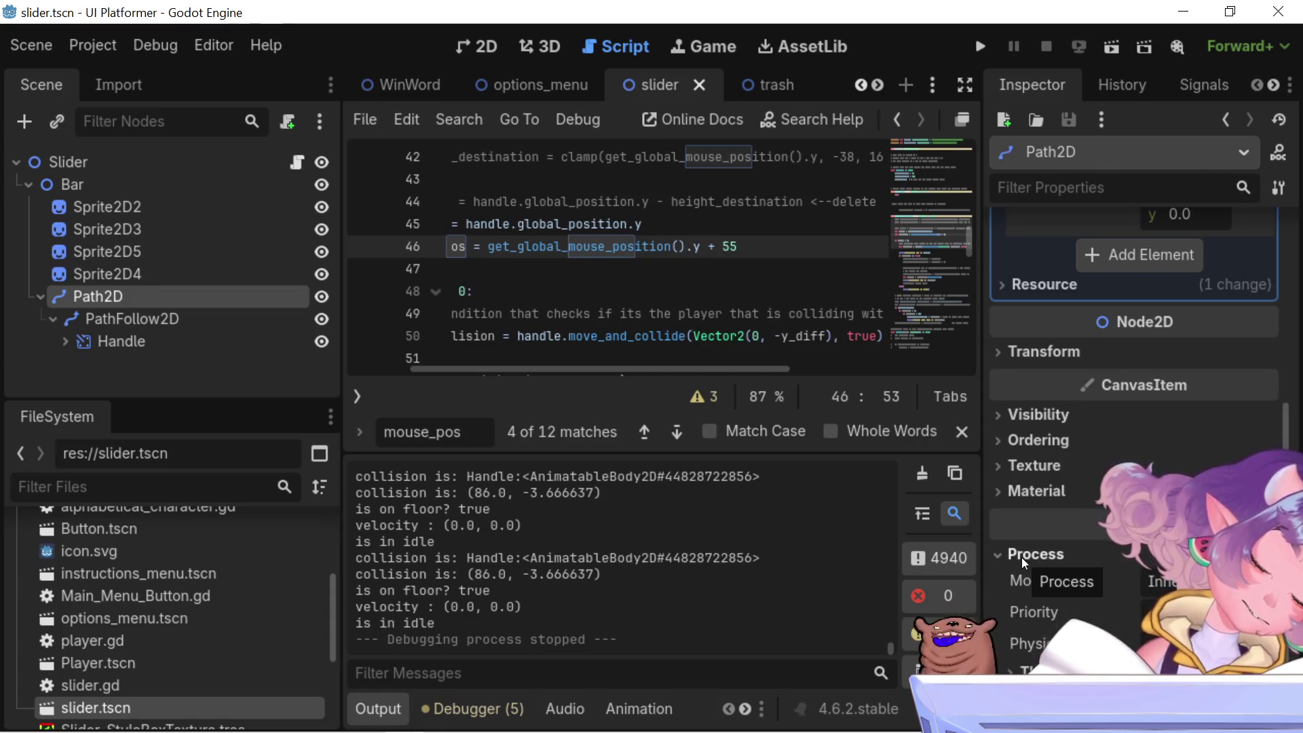
pyautogui.click(1020, 556)
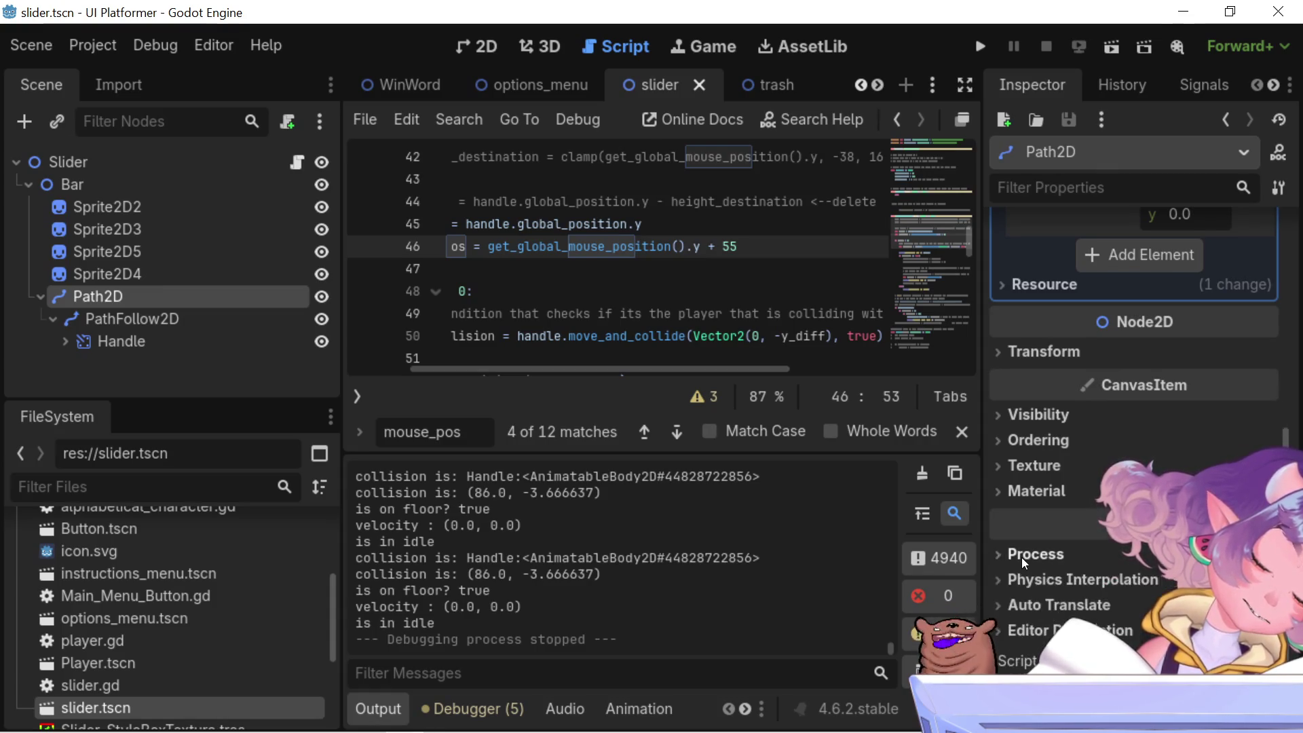
pyautogui.click(1086, 580)
pyautogui.click(1040, 588)
pyautogui.click(1028, 629)
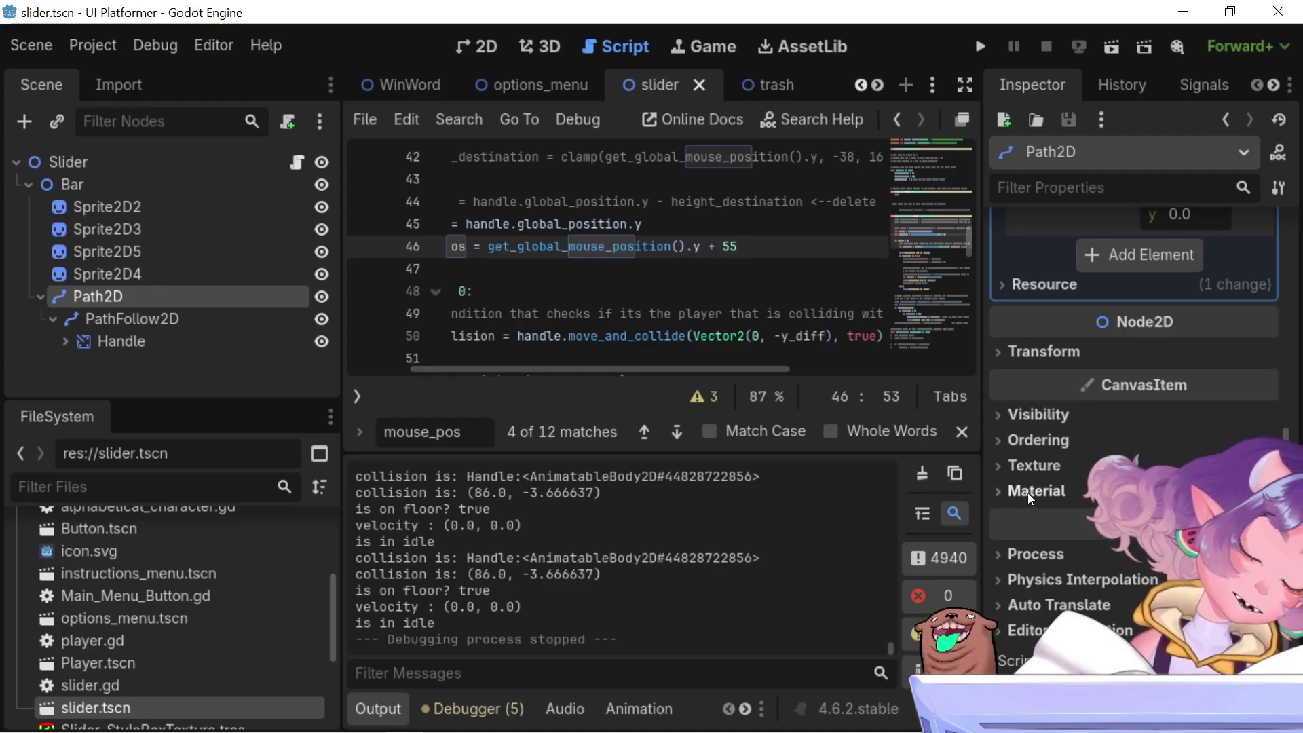
pyautogui.scroll(3, 1069, 357)
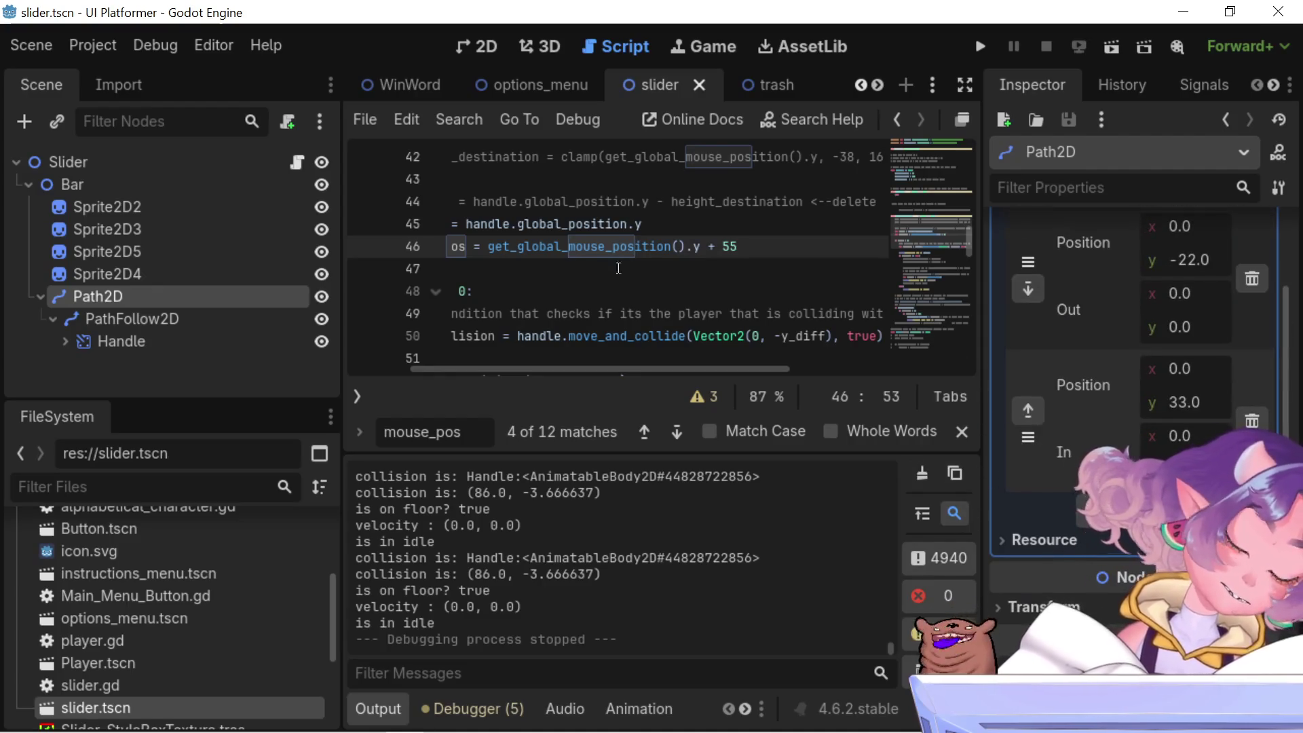
pyautogui.click(276, 319)
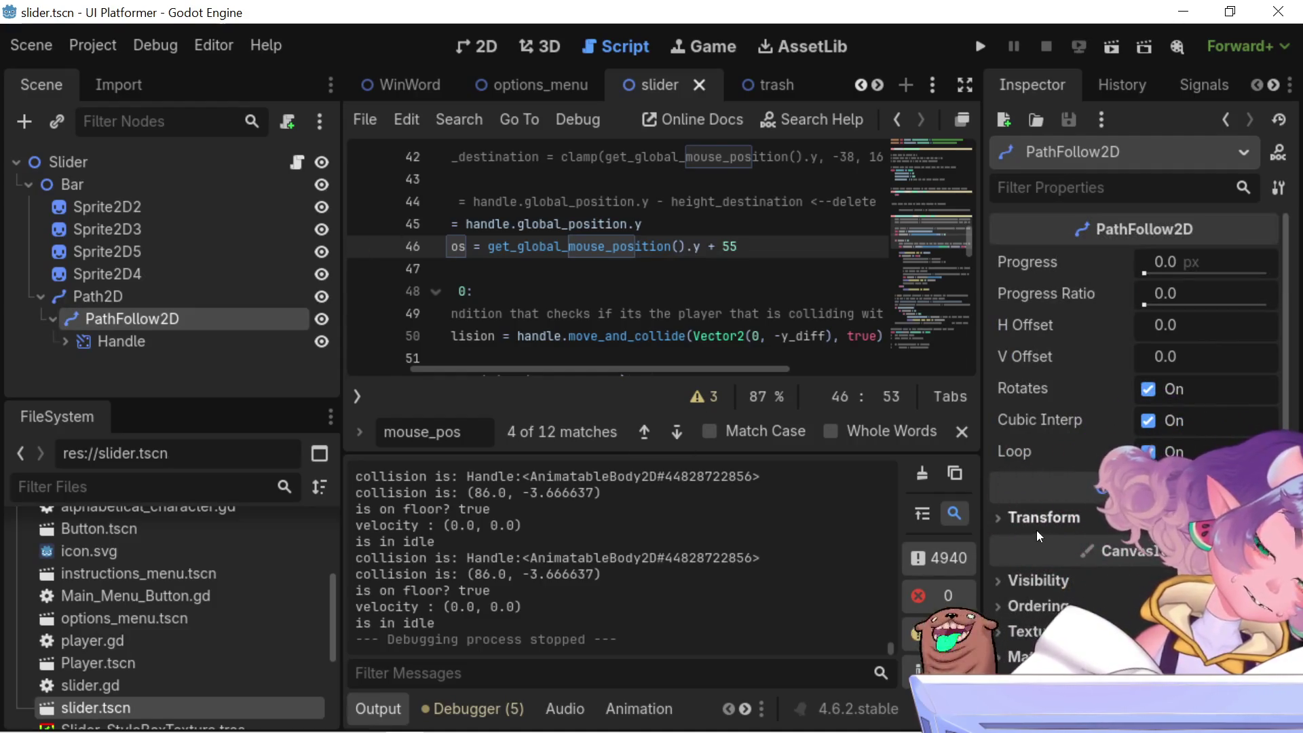
# - In PathFollow2D's Inspector, briefly show Transform, then expand the Process and Physics Interpolation sections
pyautogui.click(1030, 522)
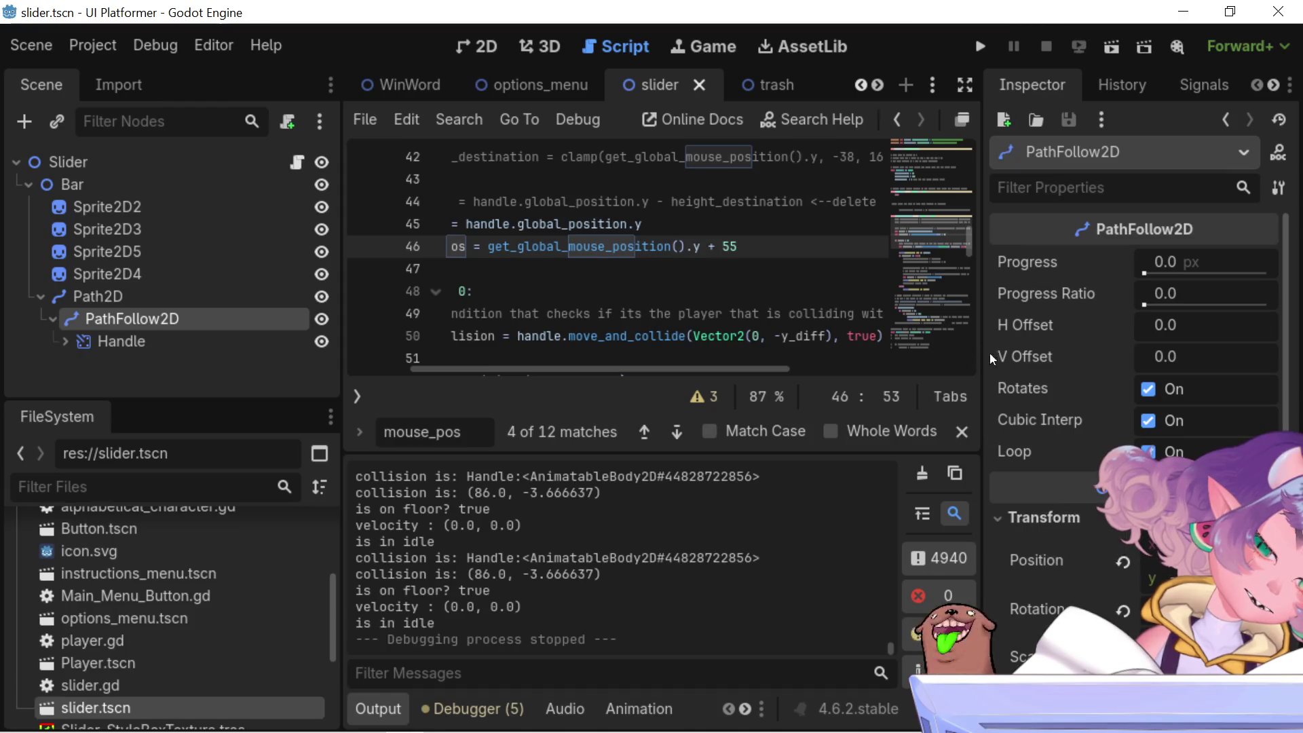
pyautogui.scroll(-3, 1066, 575)
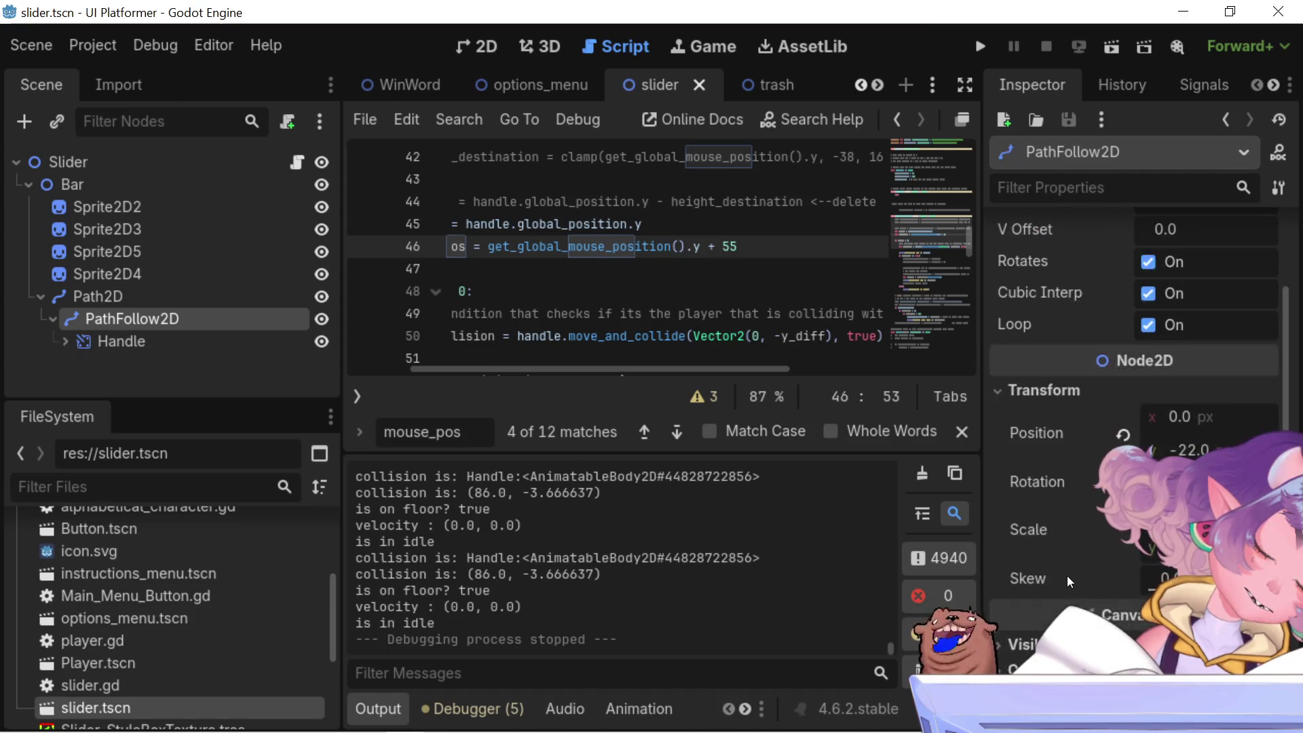
pyautogui.click(1024, 397)
pyautogui.click(1036, 592)
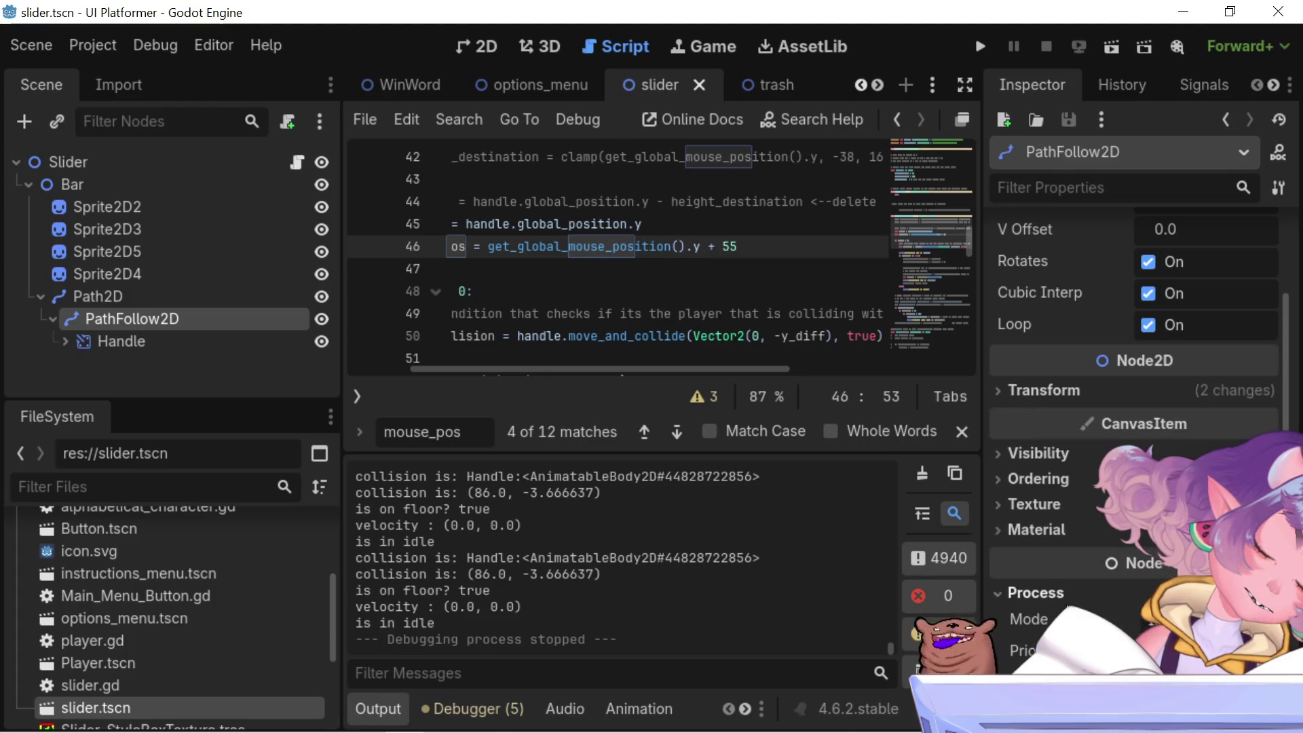
pyautogui.scroll(-3, 1133, 434)
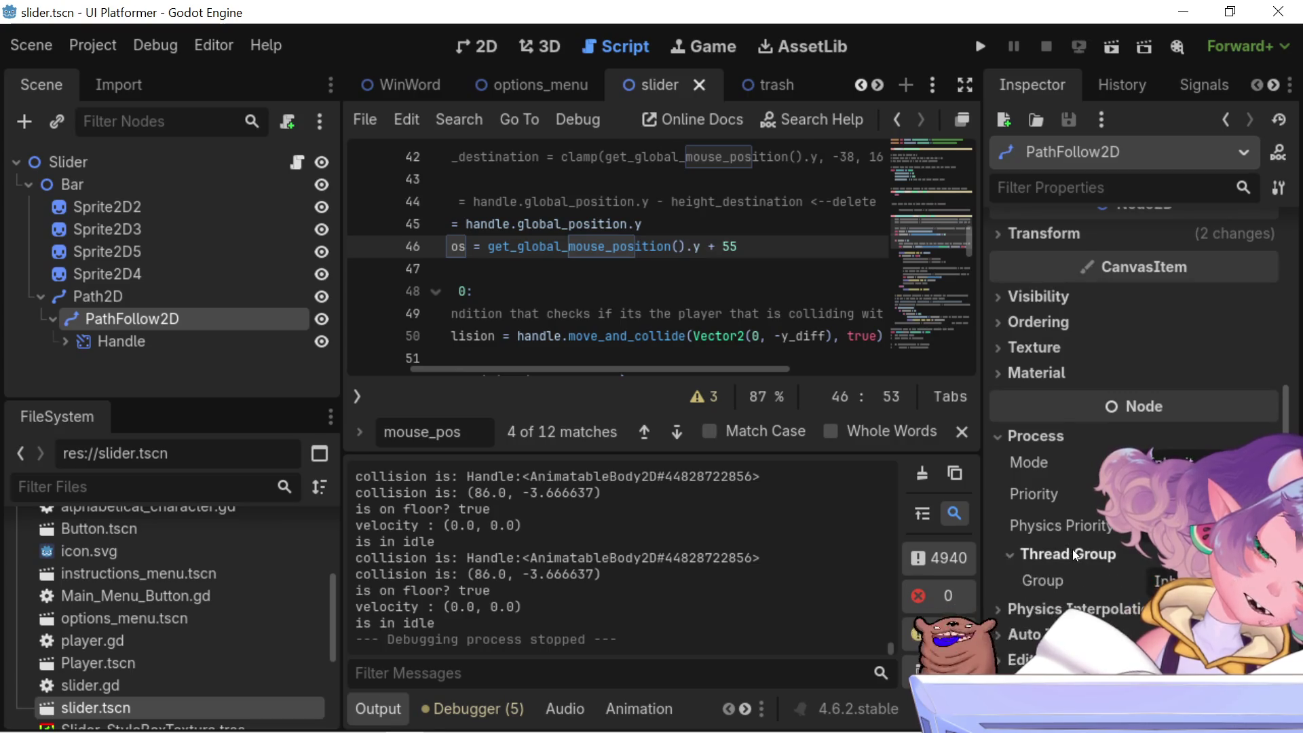
pyautogui.click(1073, 578)
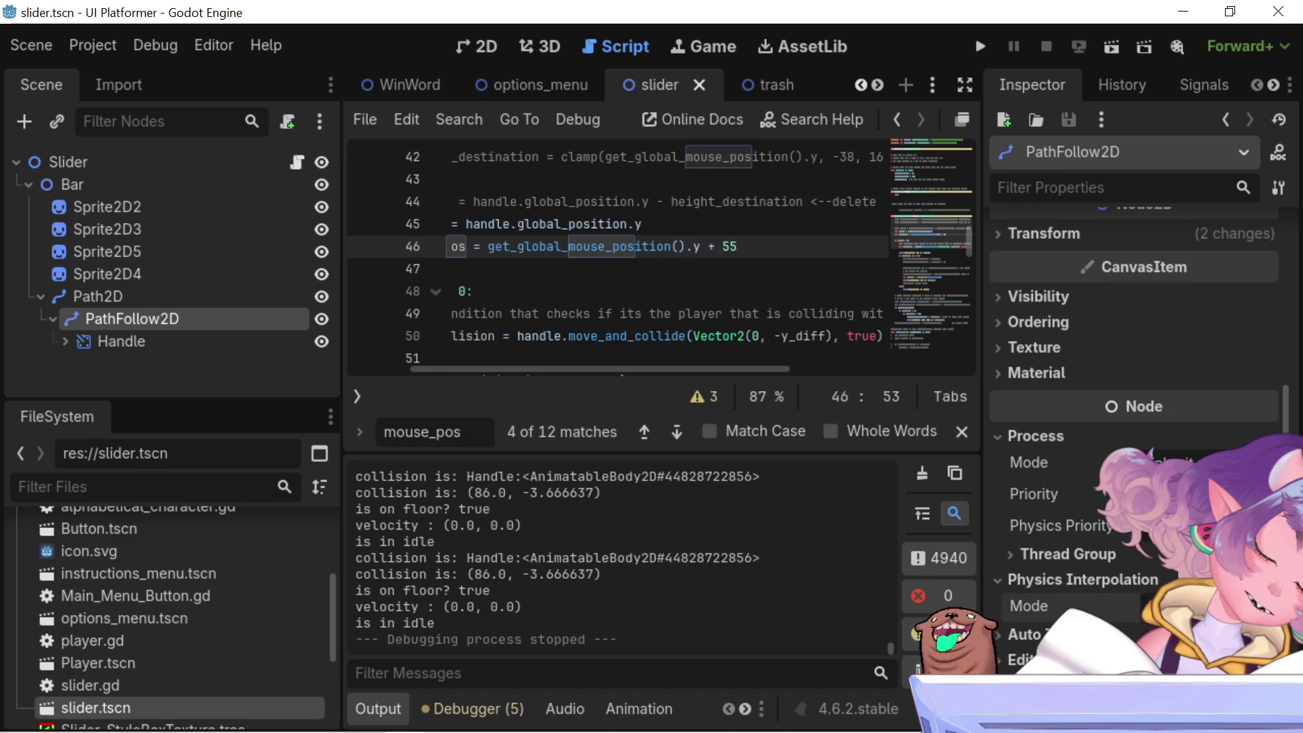
pyautogui.scroll(-2, 1072, 597)
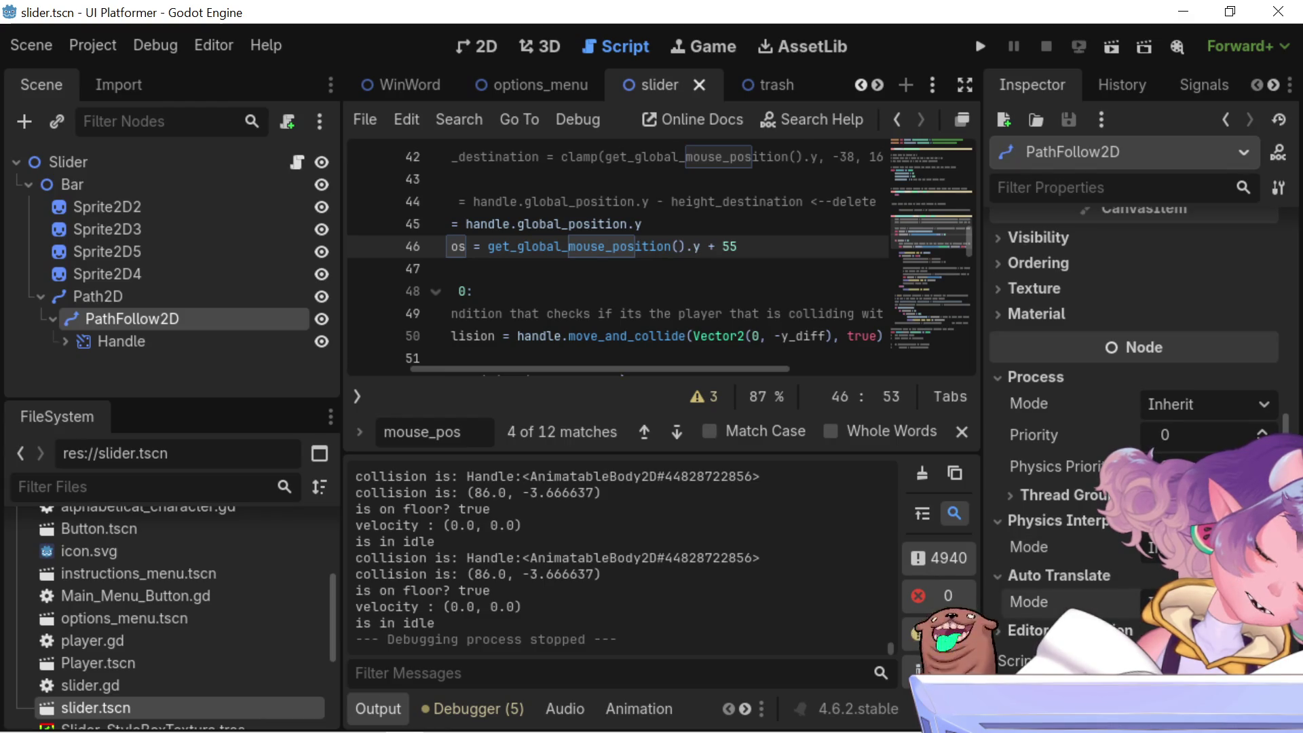
pyautogui.scroll(10, 1085, 407)
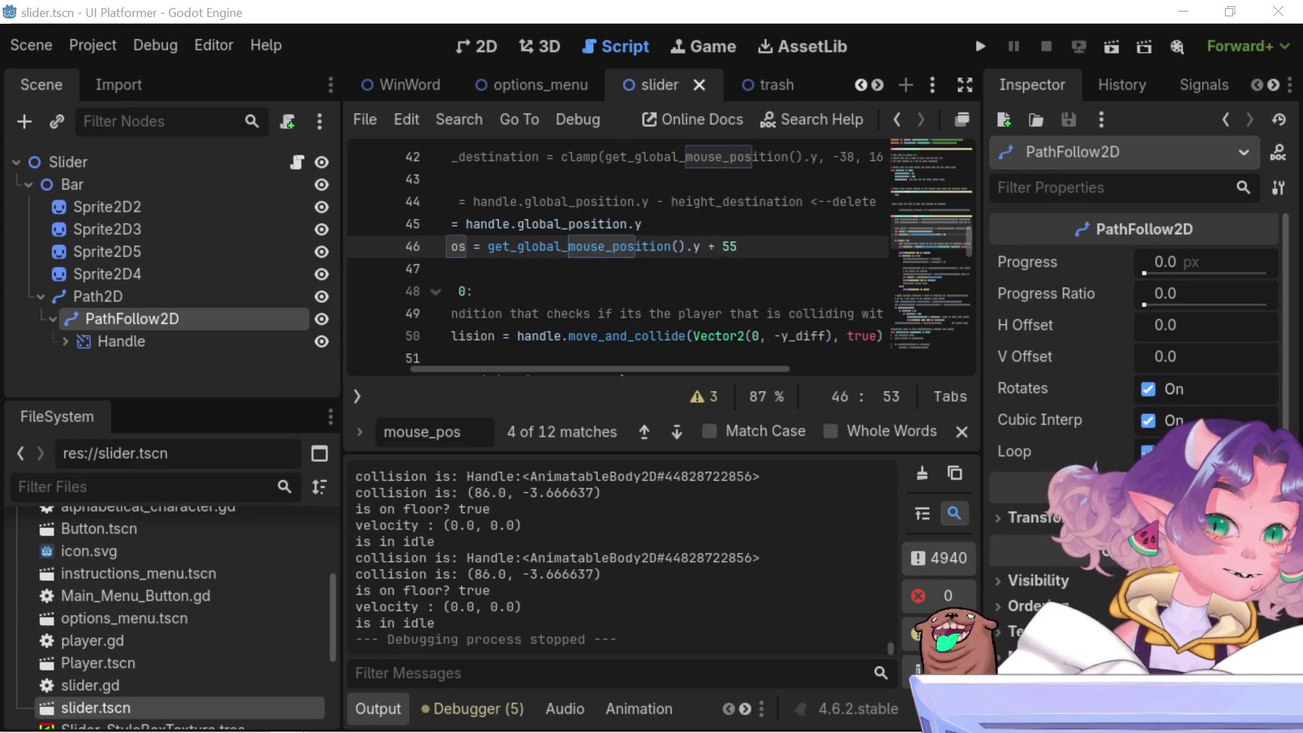
pyautogui.scroll(-5, 1099, 597)
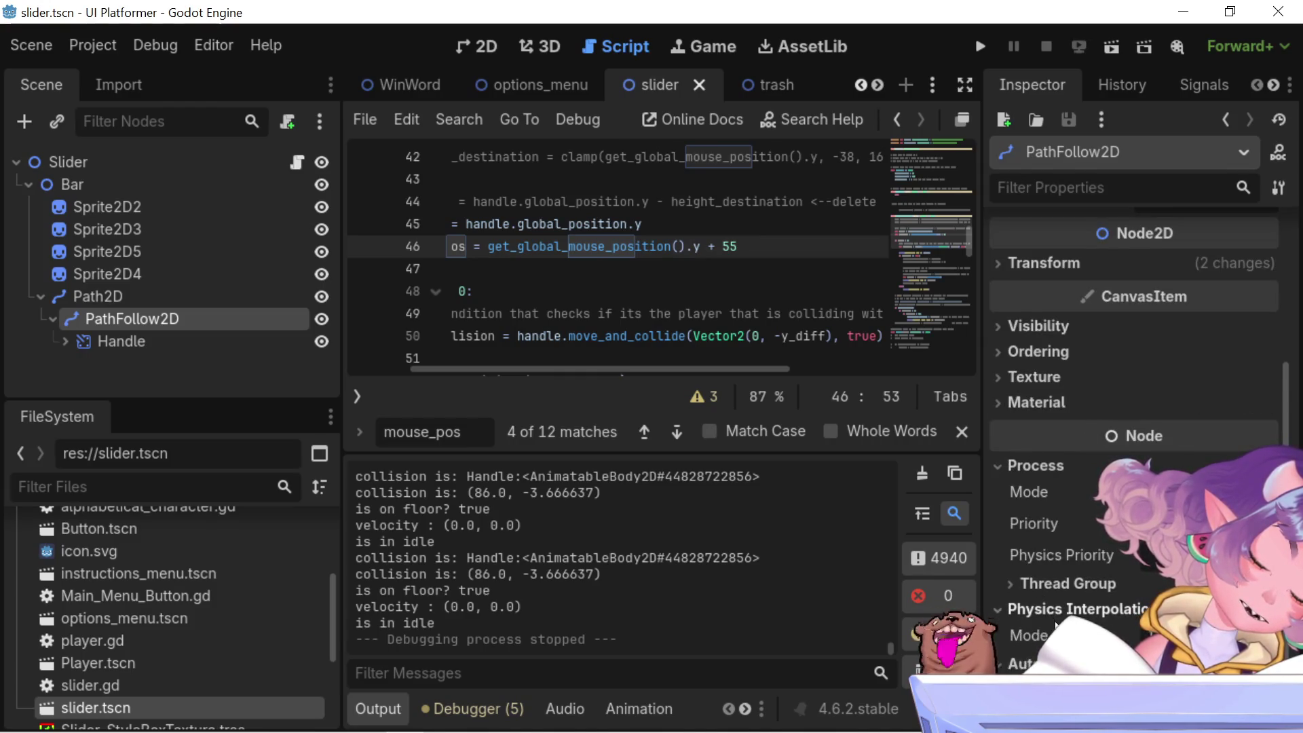
pyautogui.scroll(-1, 1055, 624)
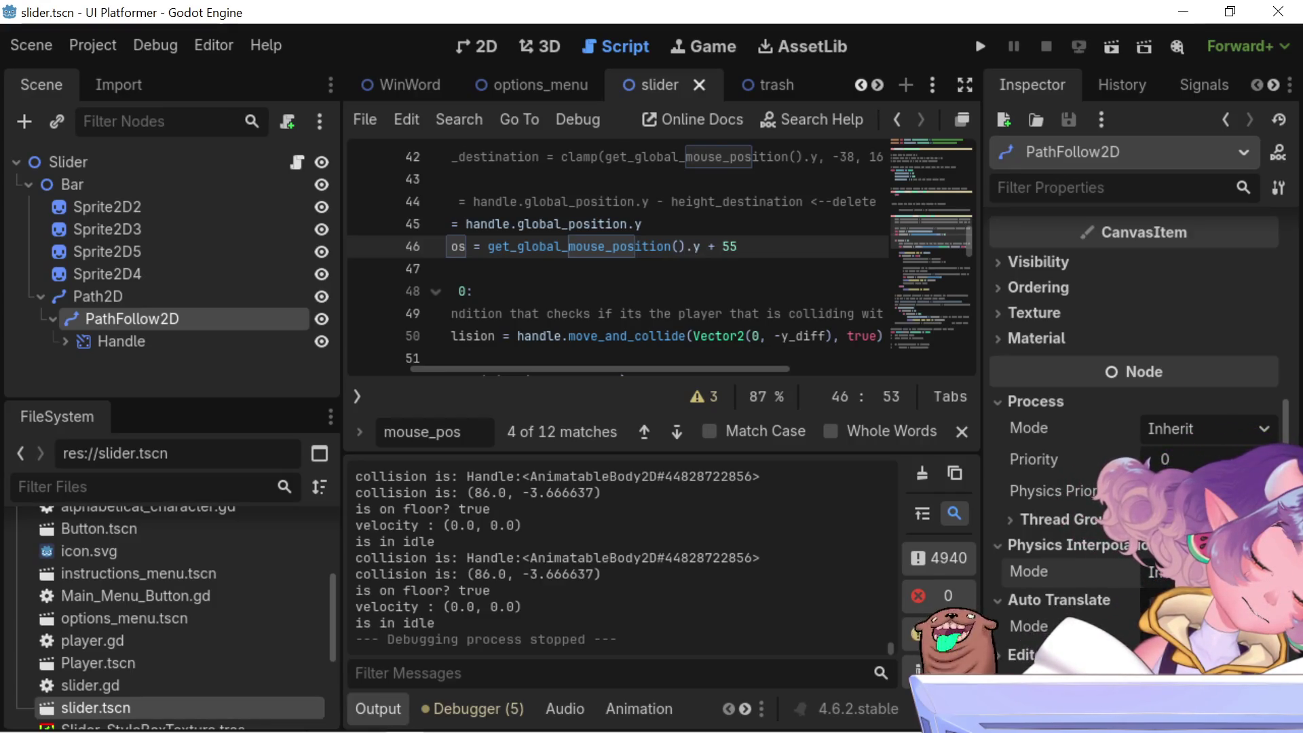
# - Set PathFollow2D's Physics Interpolation Mode to Off, back to Inherit, then expand Thread Group
pyautogui.click(1194, 614)
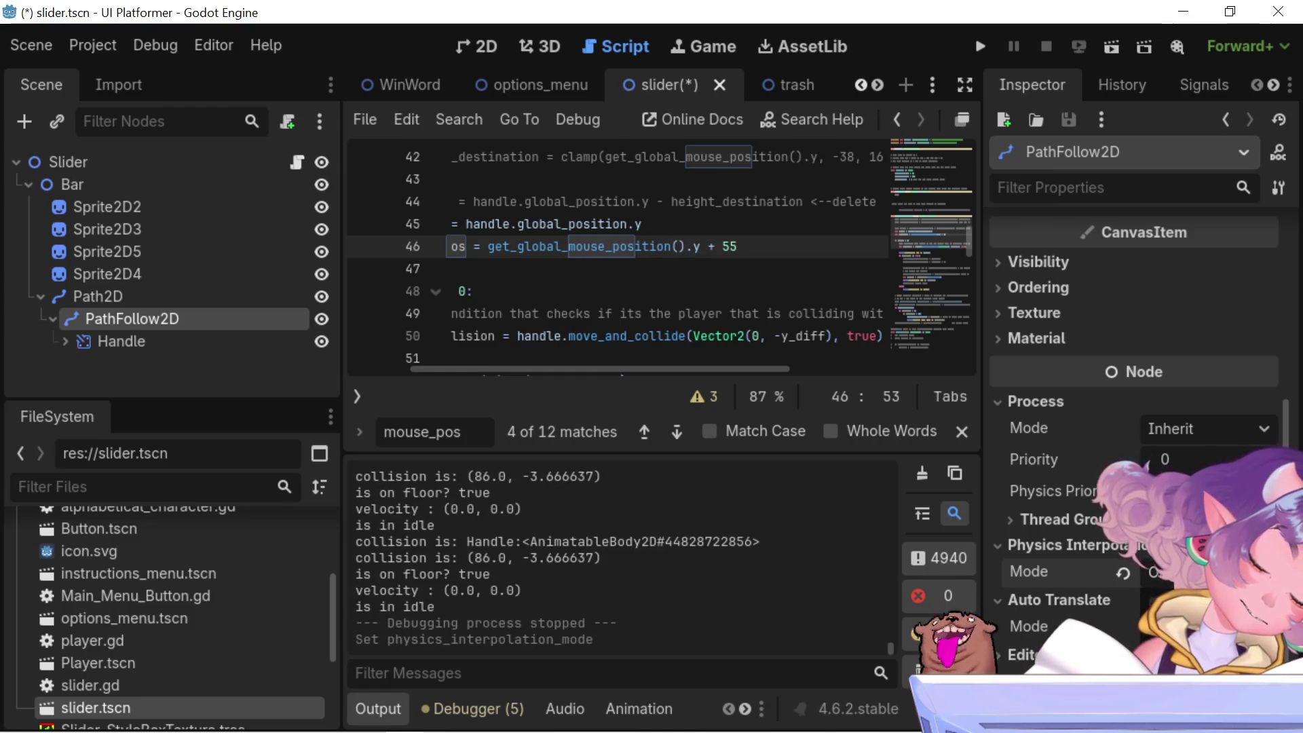
pyautogui.click(1123, 573)
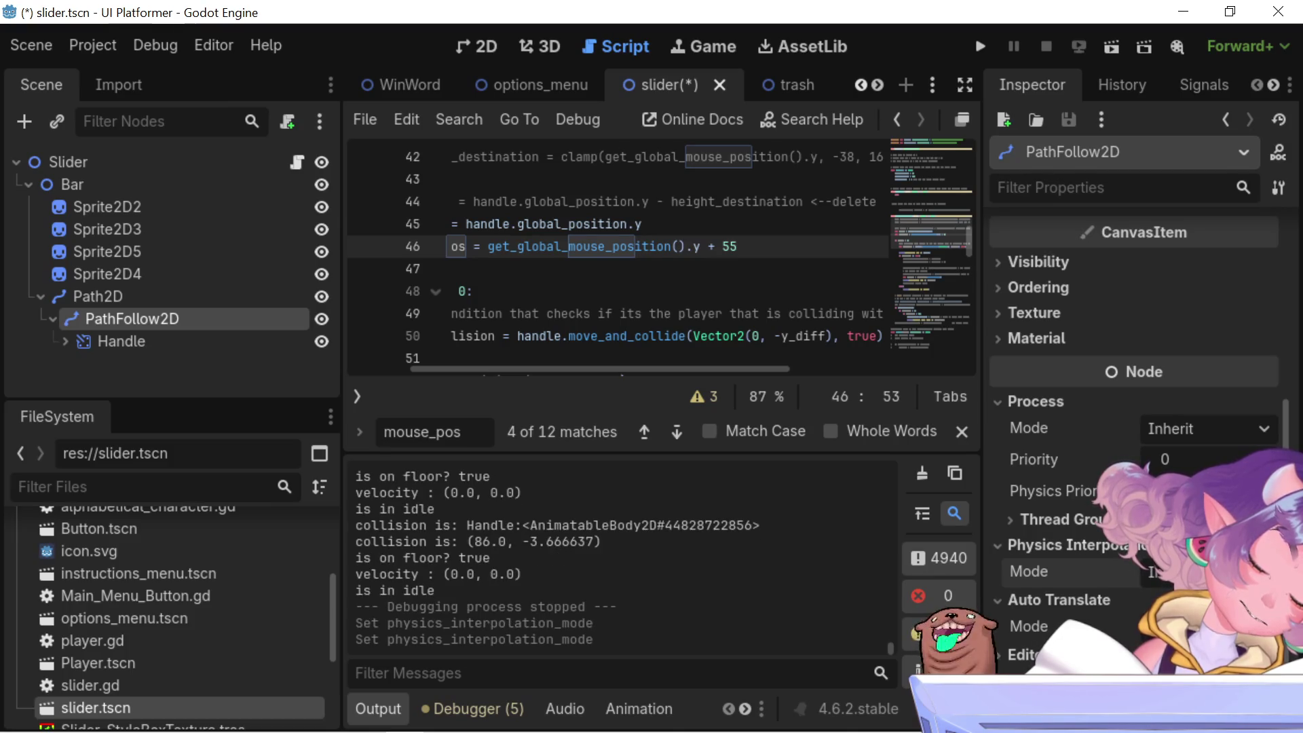
pyautogui.click(1057, 517)
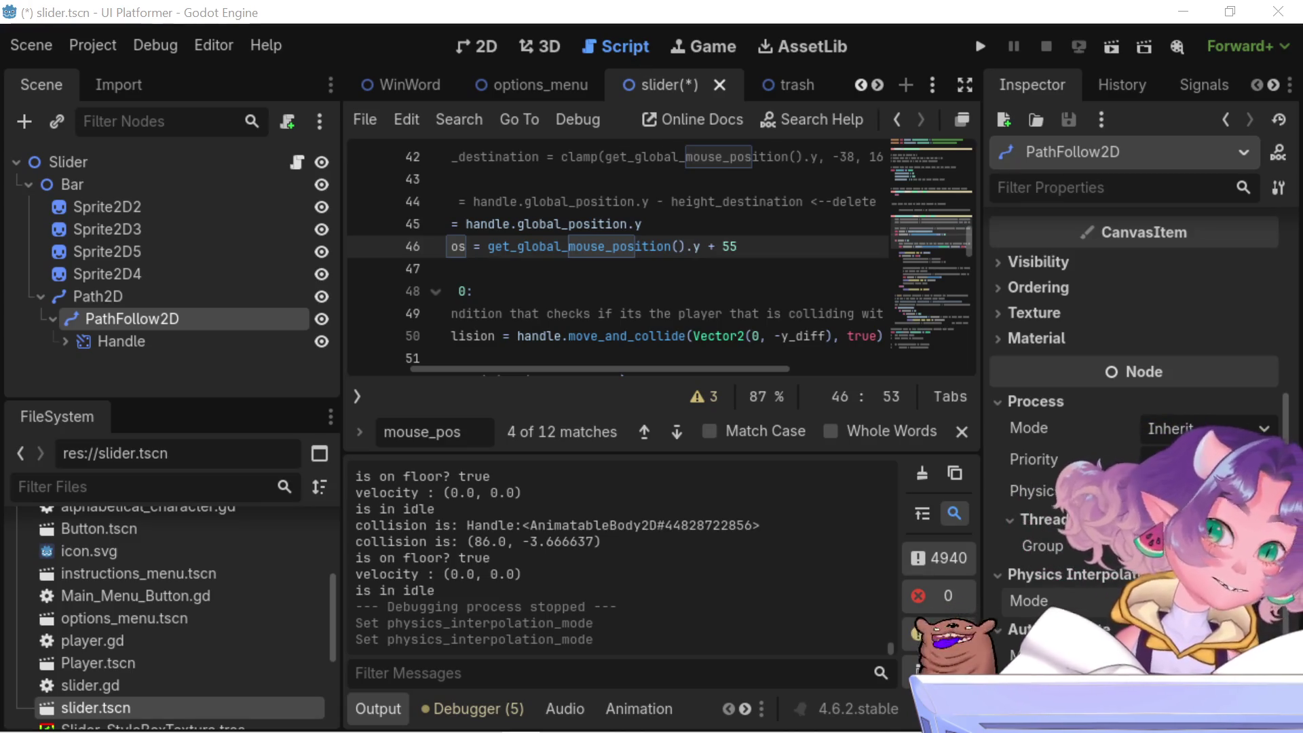
pyautogui.moveTo(722, 368)
pyautogui.mouseDown()
pyautogui.moveTo(738, 365)
pyautogui.moveTo(628, 360)
pyautogui.mouseUp()
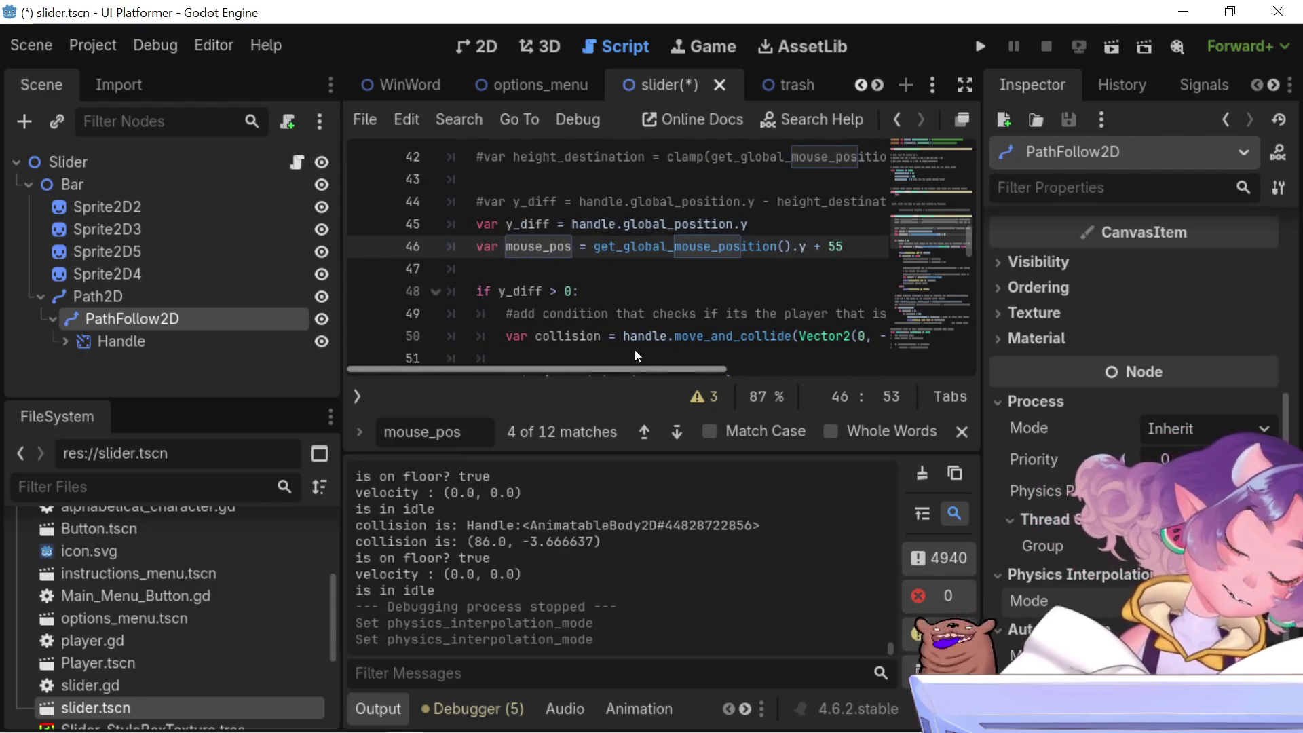
pyautogui.hscroll(3, 651, 337)
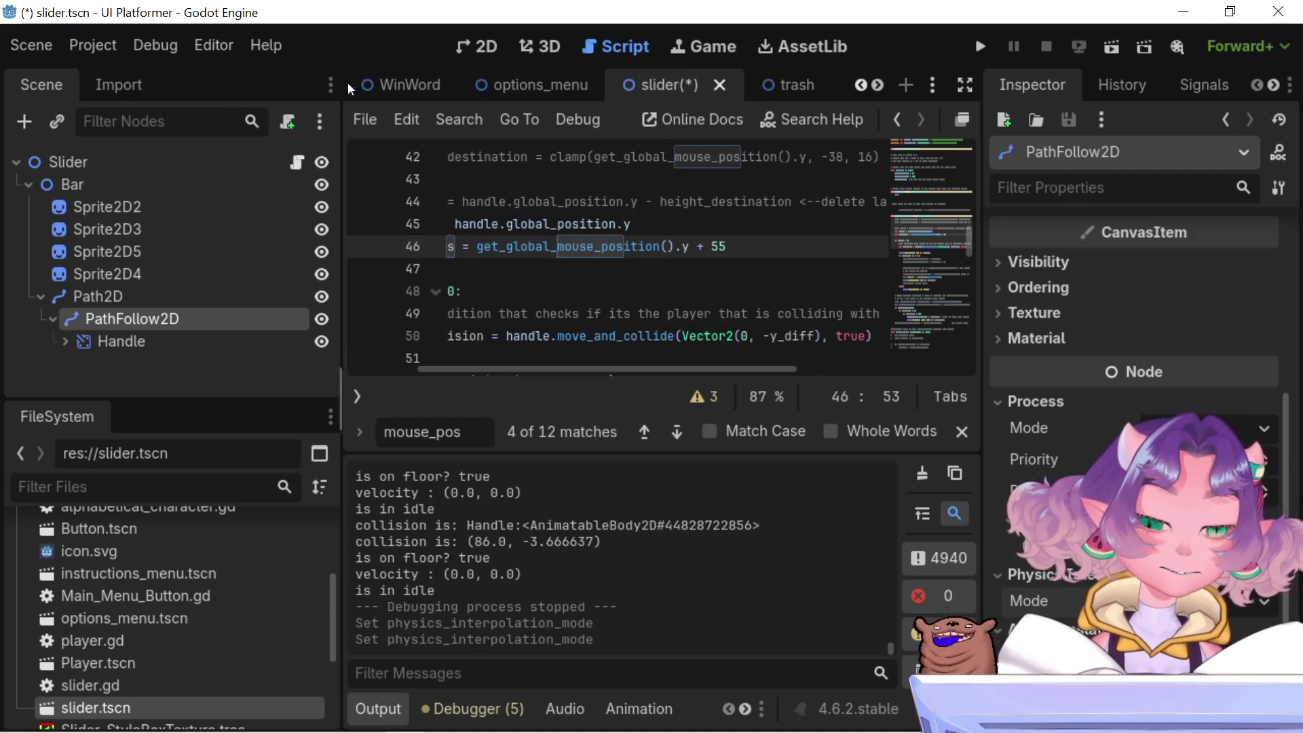
pyautogui.scroll(-2, 507, 92)
pyautogui.scroll(6, 507, 92)
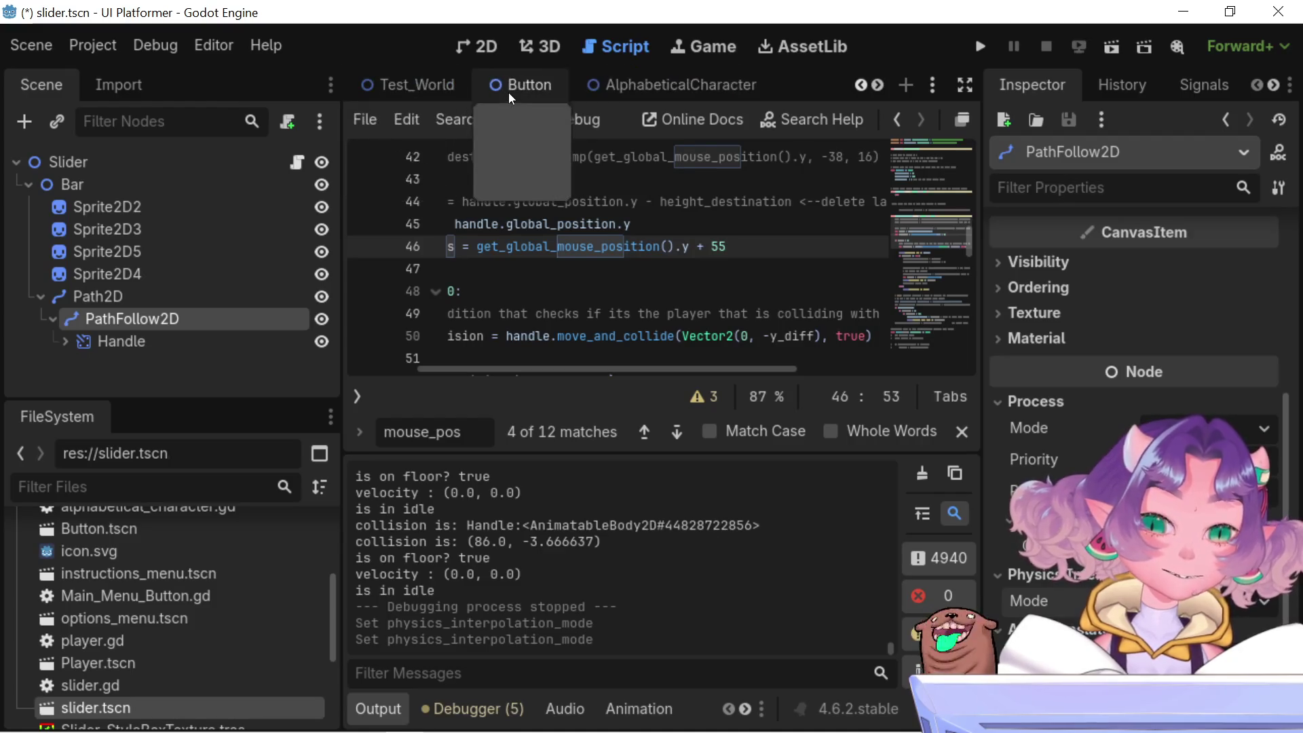
pyautogui.scroll(2, 507, 92)
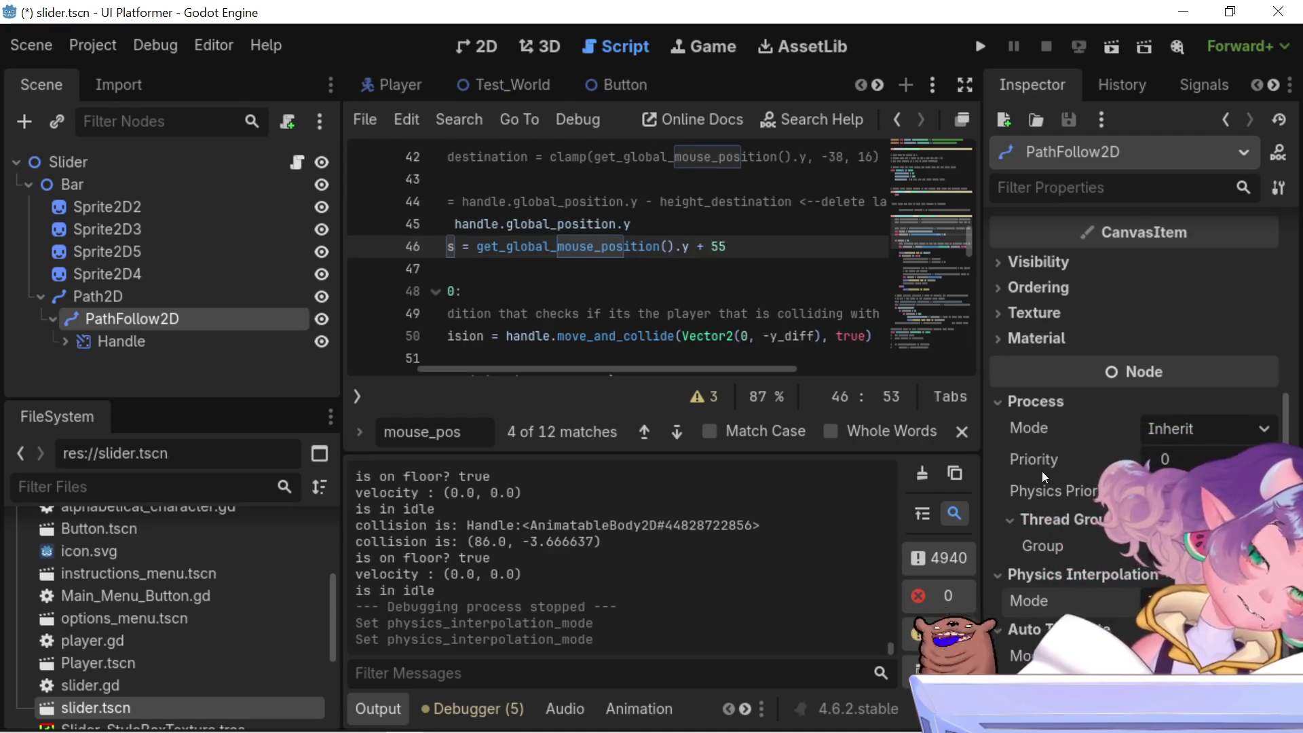
# - Open the Project Settings window from the Project menu and close it again
pyautogui.click(86, 42)
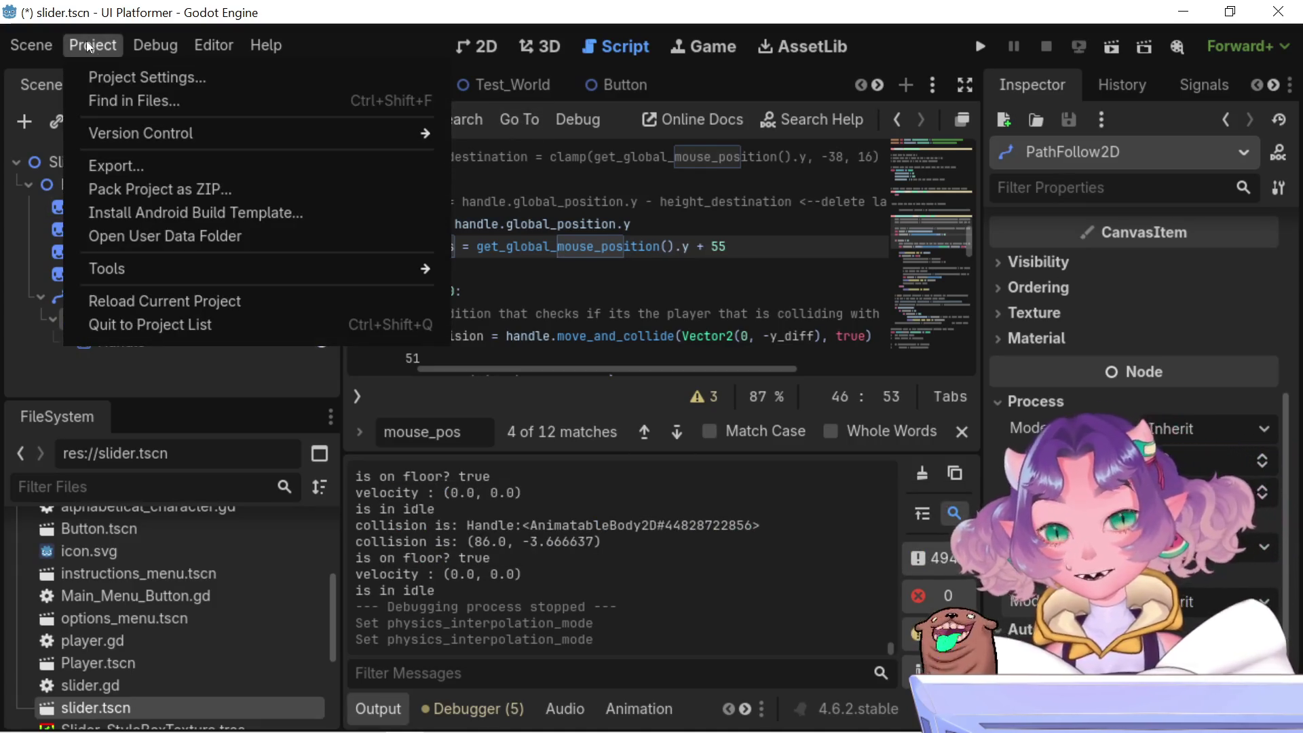
pyautogui.click(158, 77)
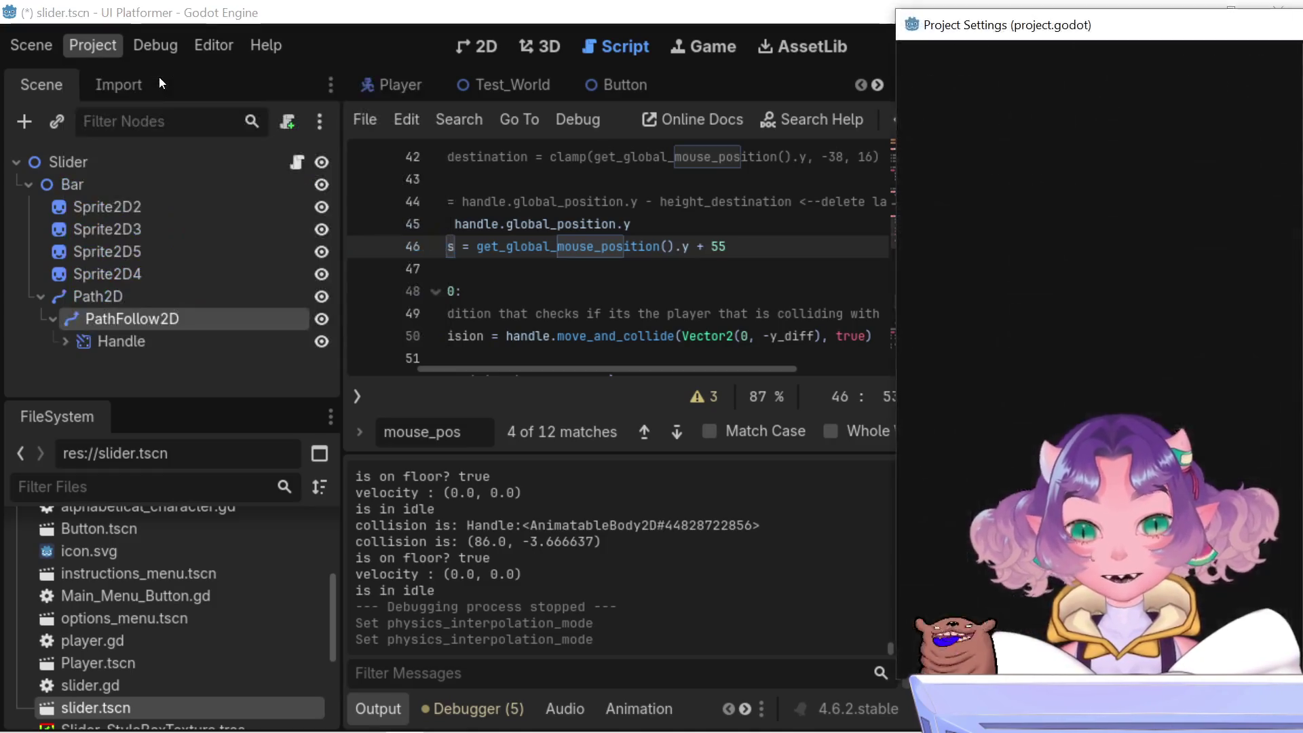
pyautogui.press('Escape')
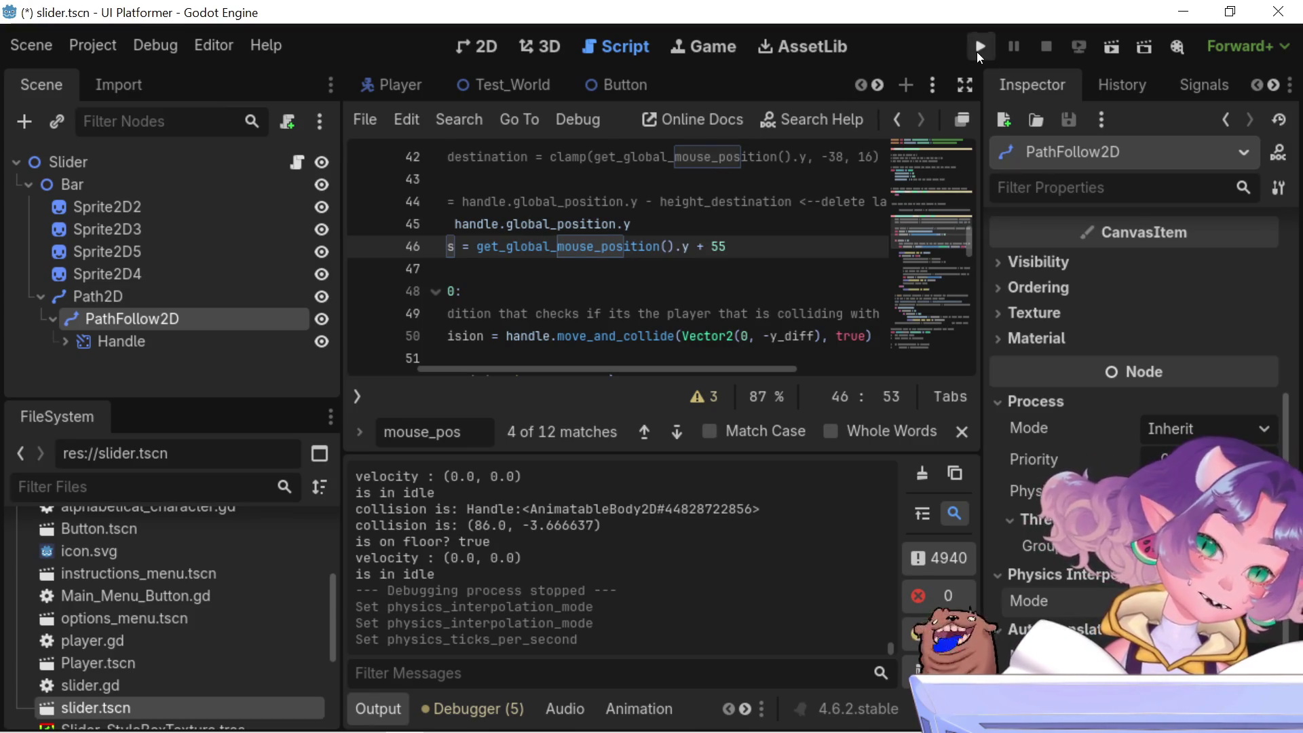
# - Launch the game and drag the slider knob partway down its track and back up
pyautogui.click(979, 47)
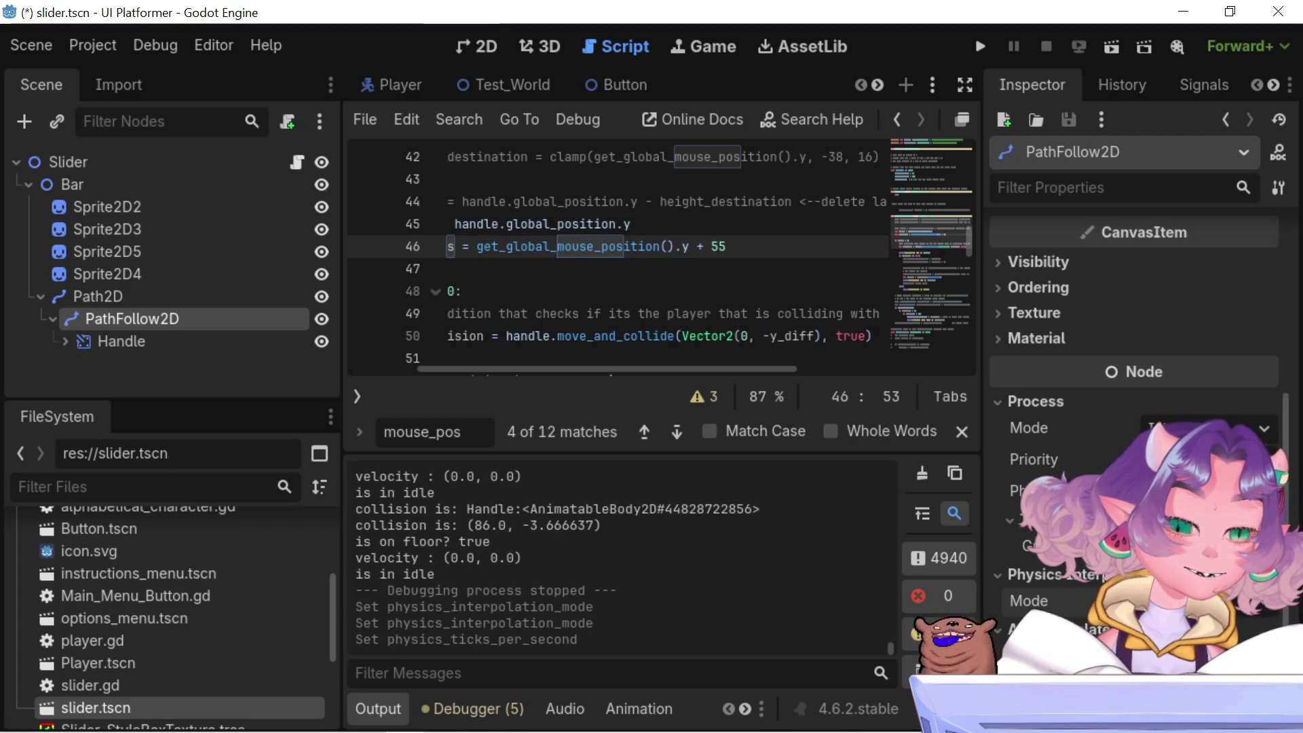
pyautogui.click(980, 46)
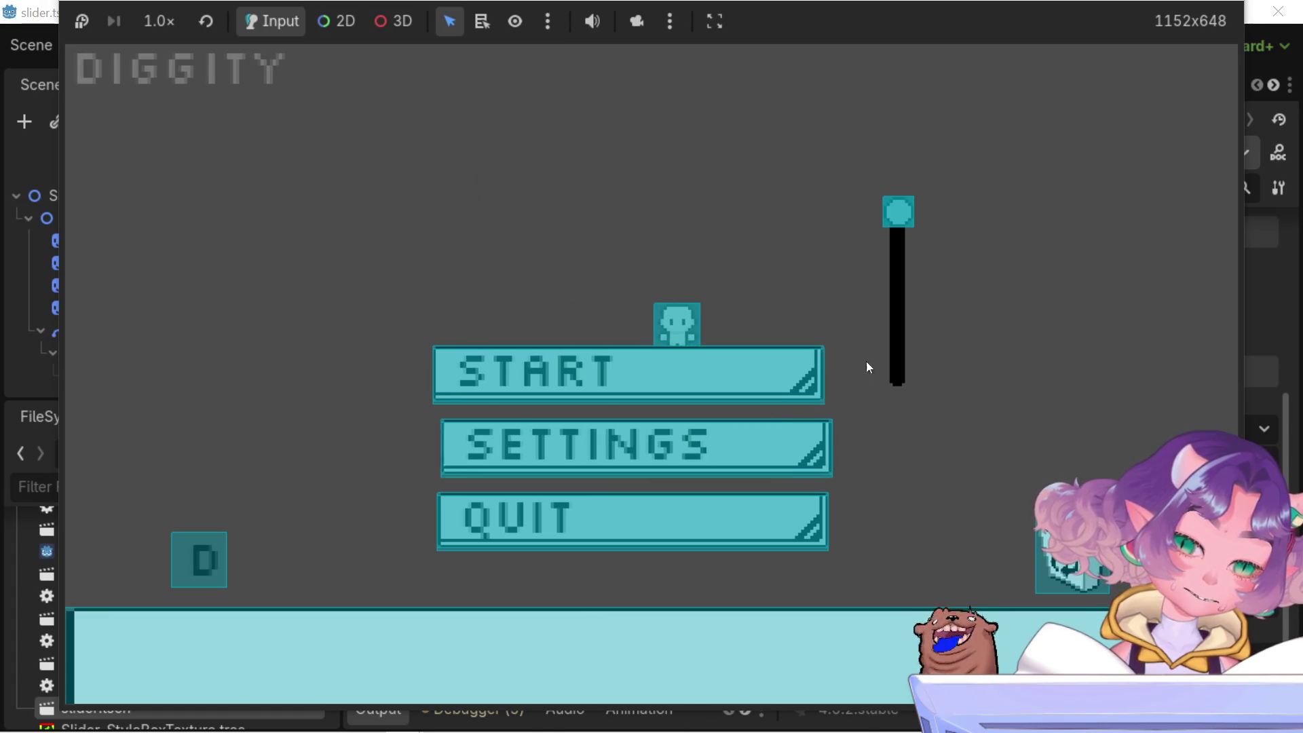
pyautogui.moveTo(898, 214)
pyautogui.mouseDown()
pyautogui.moveTo(907, 328)
pyautogui.moveTo(901, 295)
pyautogui.mouseUp()
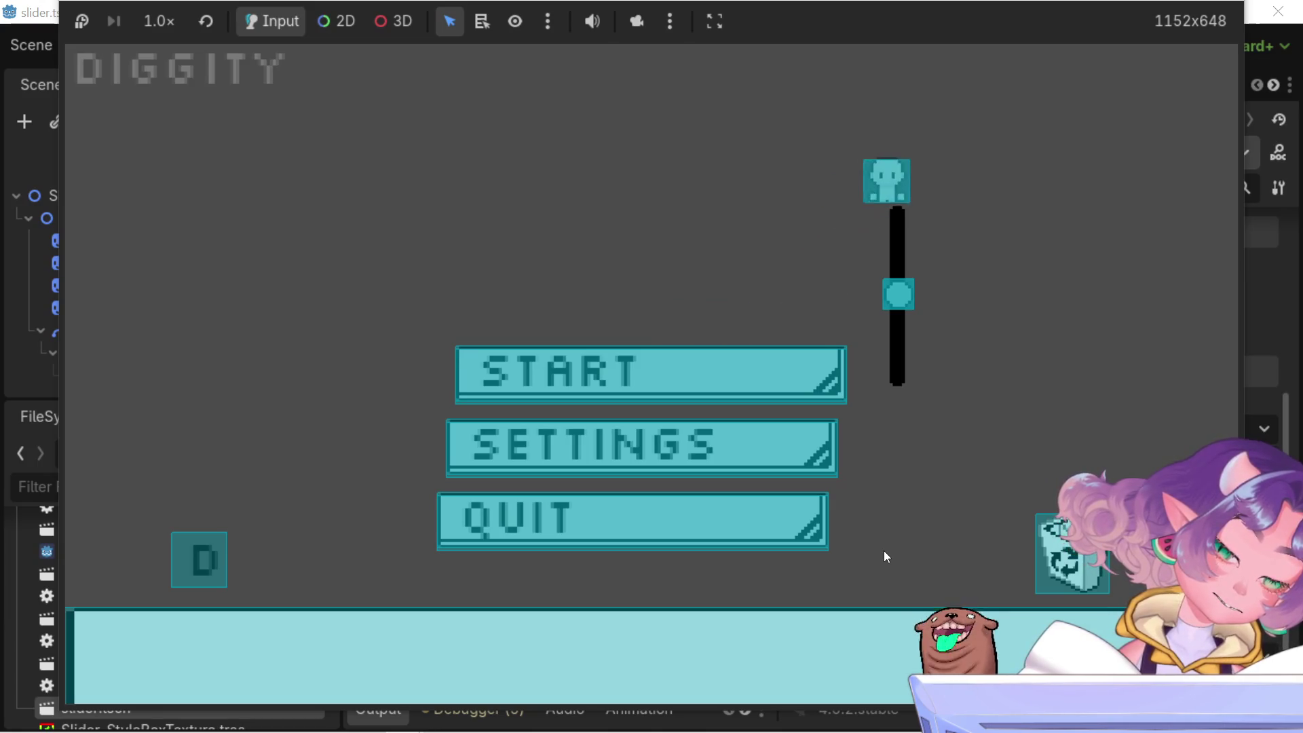
pyautogui.moveTo(904, 332)
pyautogui.mouseDown()
pyautogui.moveTo(894, 376)
pyautogui.moveTo(898, 264)
pyautogui.mouseUp()
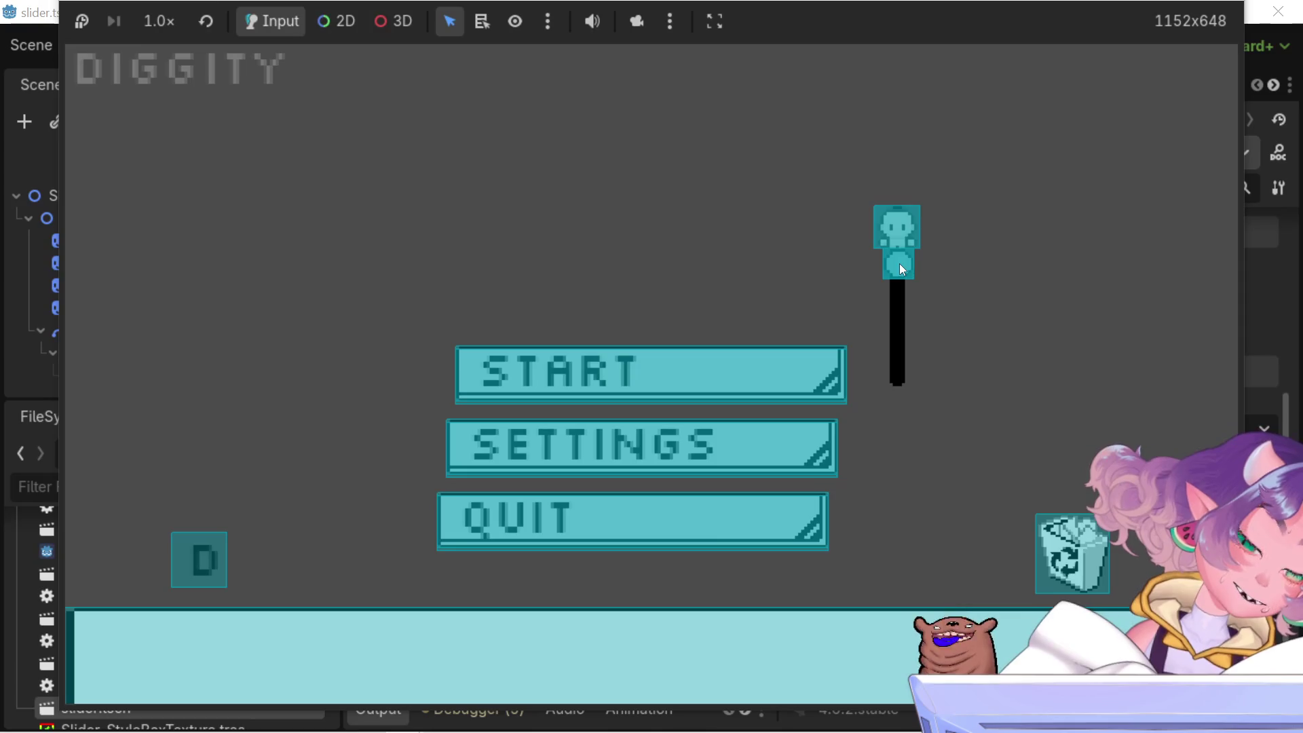
# - Drag the slider knob back to the top and move the UI Platformer (DEBUG) window fully into view
pyautogui.moveTo(902, 269)
pyautogui.mouseDown()
pyautogui.moveTo(904, 372)
pyautogui.moveTo(854, 122)
pyautogui.mouseUp()
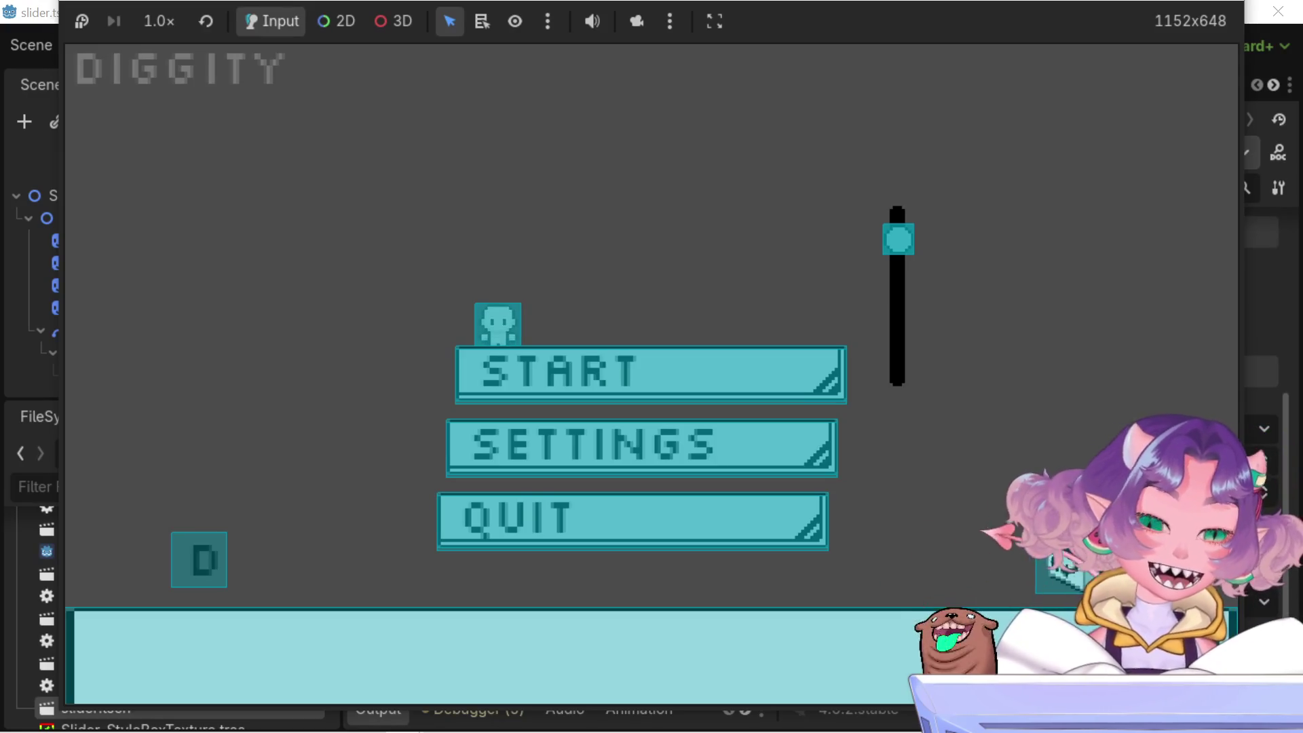
pyautogui.moveTo(807, 0)
pyautogui.mouseDown()
pyautogui.moveTo(848, 0)
pyautogui.moveTo(838, 72)
pyautogui.moveTo(784, 76)
pyautogui.mouseUp()
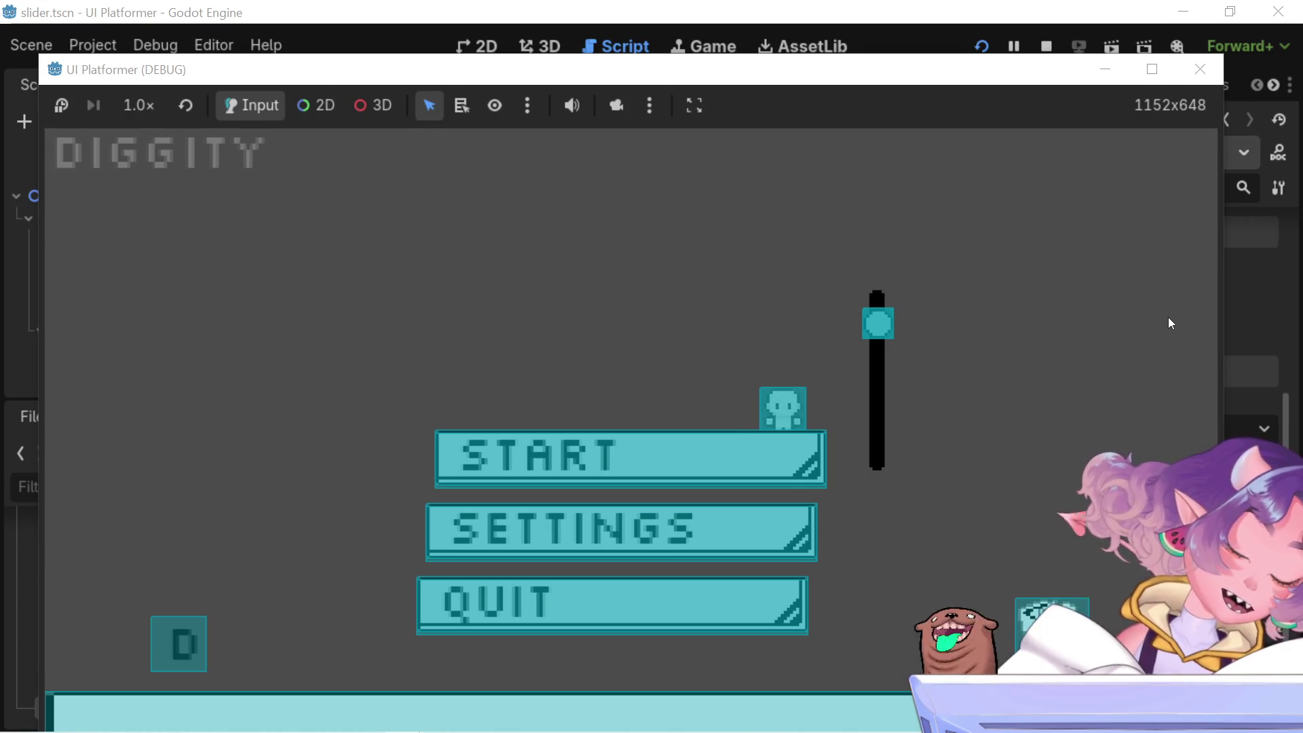
# - Jump the character from START onto the slider and drag the knob down and back to mid-track
pyautogui.press('space')
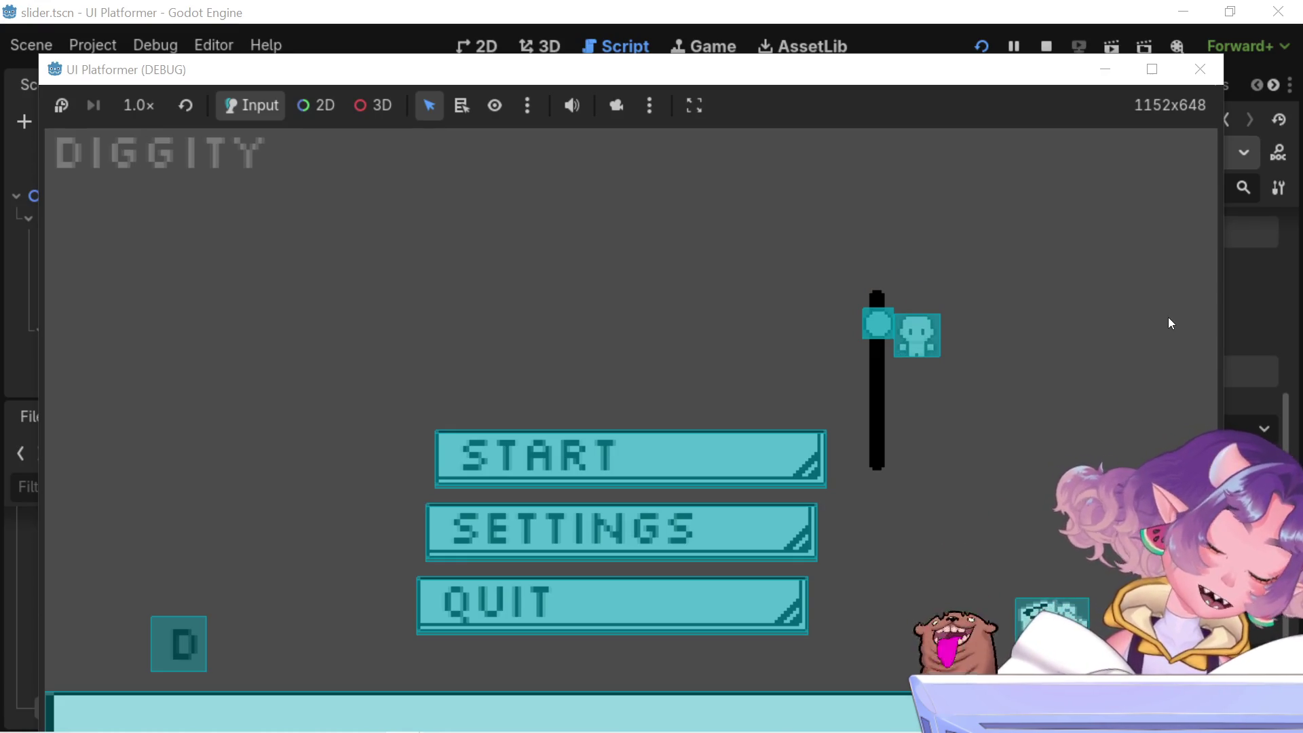
pyautogui.press('space')
pyautogui.press('Left')
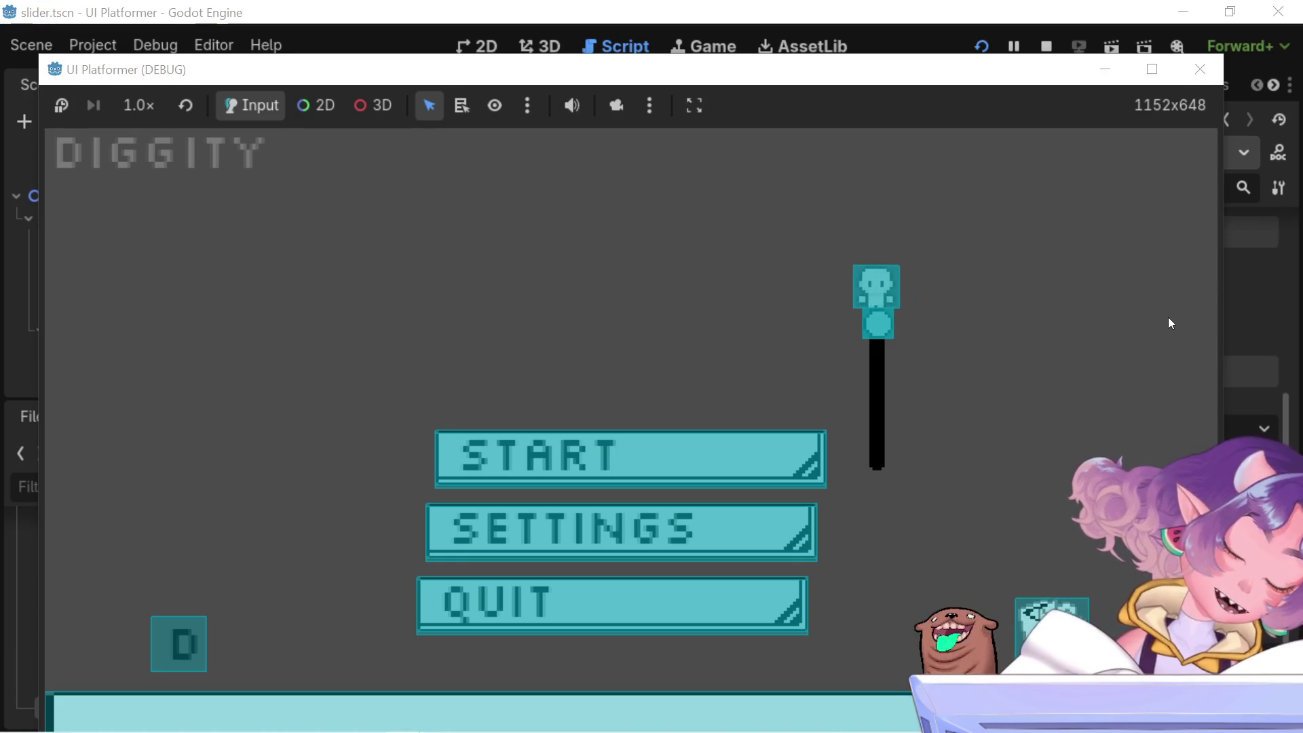
pyautogui.moveTo(872, 327)
pyautogui.mouseDown()
pyautogui.moveTo(869, 484)
pyautogui.moveTo(849, 360)
pyautogui.moveTo(853, 392)
pyautogui.mouseUp()
# - Ride the knob up and down with the Up and Down arrow keys while the character stands on it
pyautogui.press('Up')
pyautogui.press('Up')
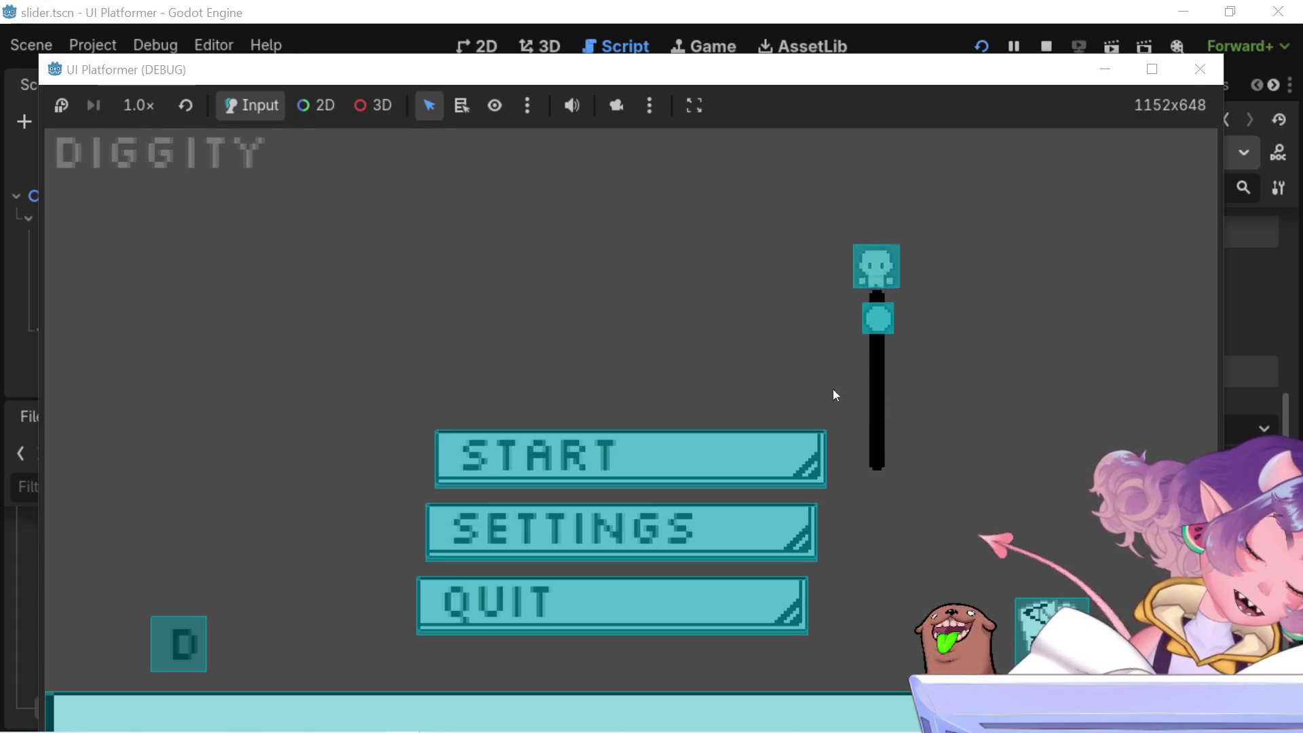
pyautogui.press('Down')
pyautogui.press('Down')
pyautogui.press('Down')
pyautogui.press('Left')
pyautogui.press('Up')
pyautogui.press('Up')
pyautogui.press('Up')
pyautogui.press('Down')
pyautogui.press('Up')
pyautogui.press('Down')
pyautogui.press('Down')
pyautogui.press('Up')
pyautogui.press('Up')
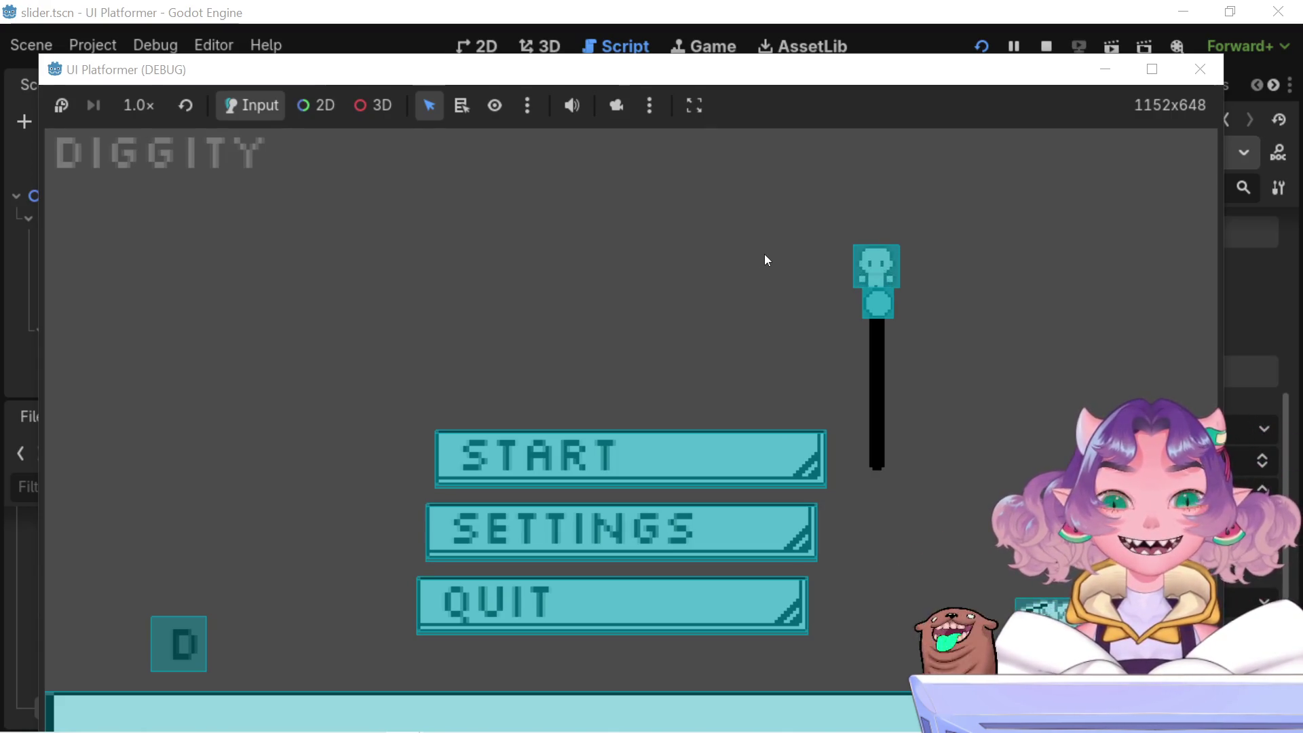
pyautogui.press('Down')
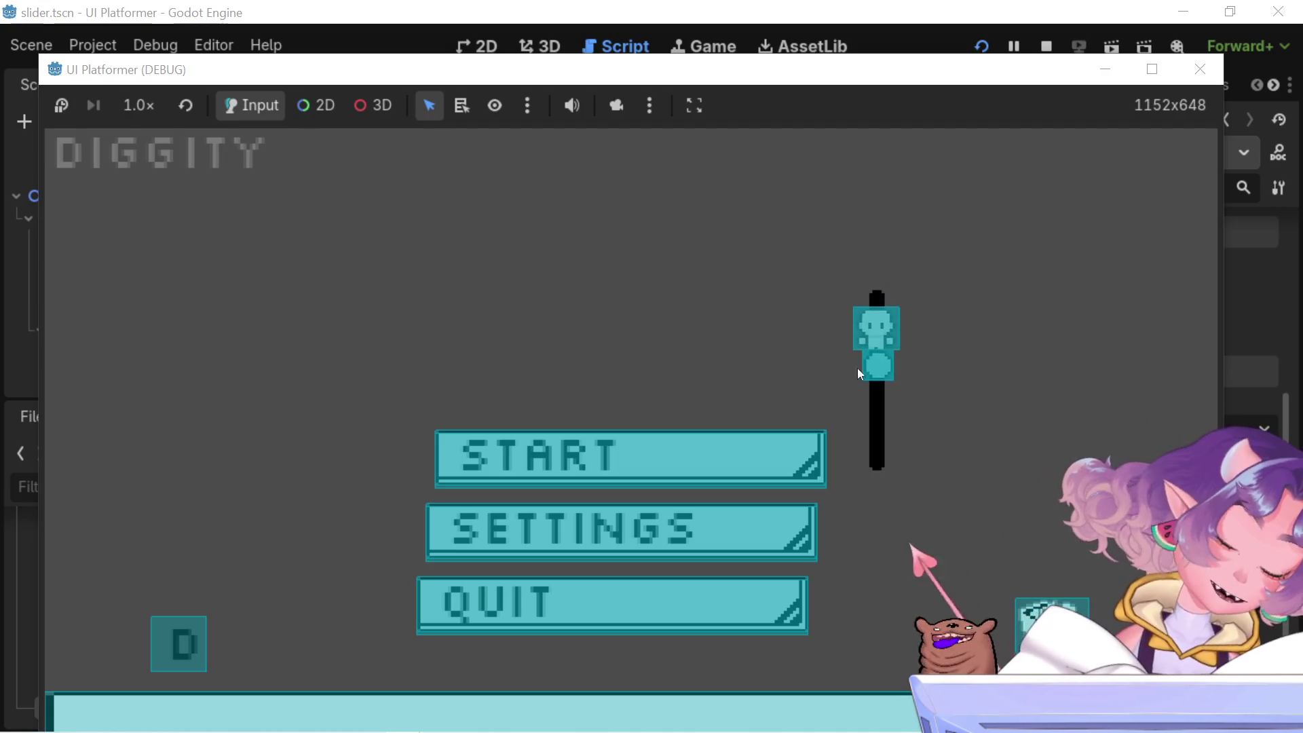
pyautogui.press('Down')
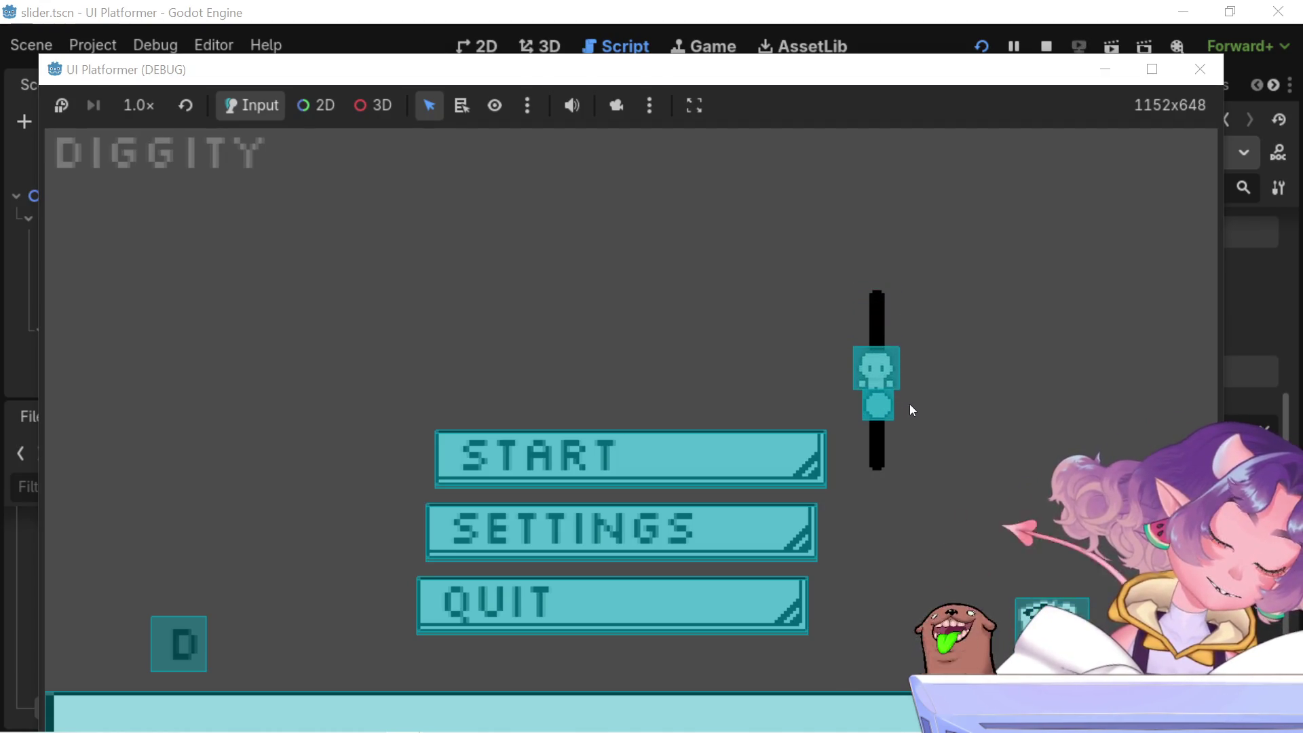
pyautogui.press('Up')
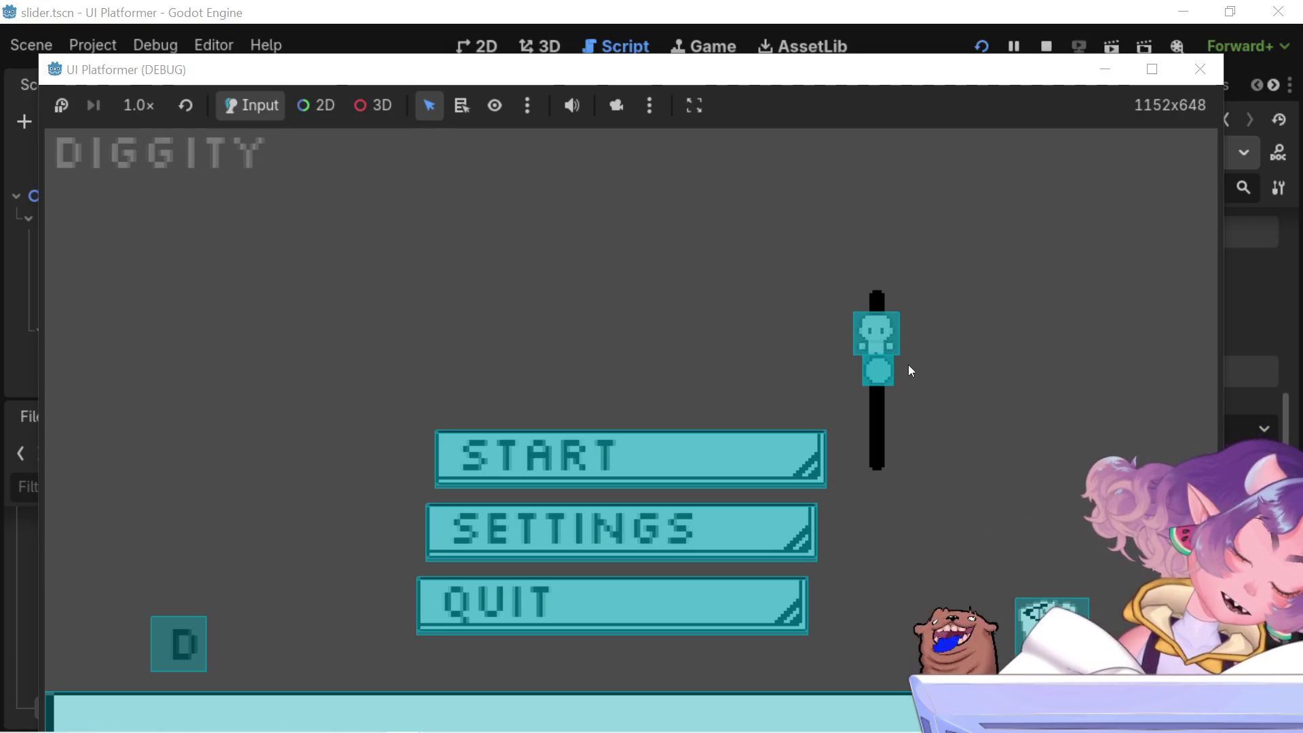
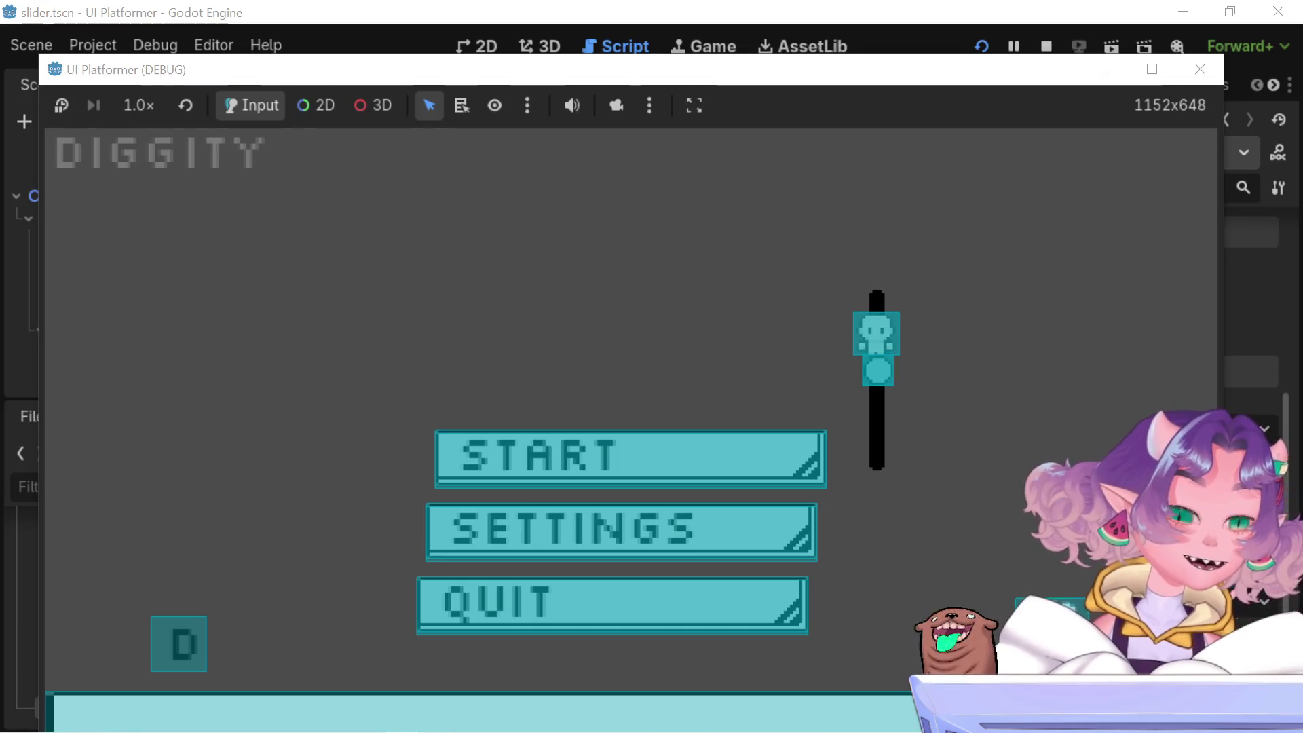
# - Drag the slider grabber up and down with the character riding it, ending near the middle
pyautogui.moveTo(877, 333)
pyautogui.mouseDown()
pyautogui.moveTo(911, 414)
pyautogui.moveTo(925, 316)
pyautogui.moveTo(951, 441)
pyautogui.mouseUp()
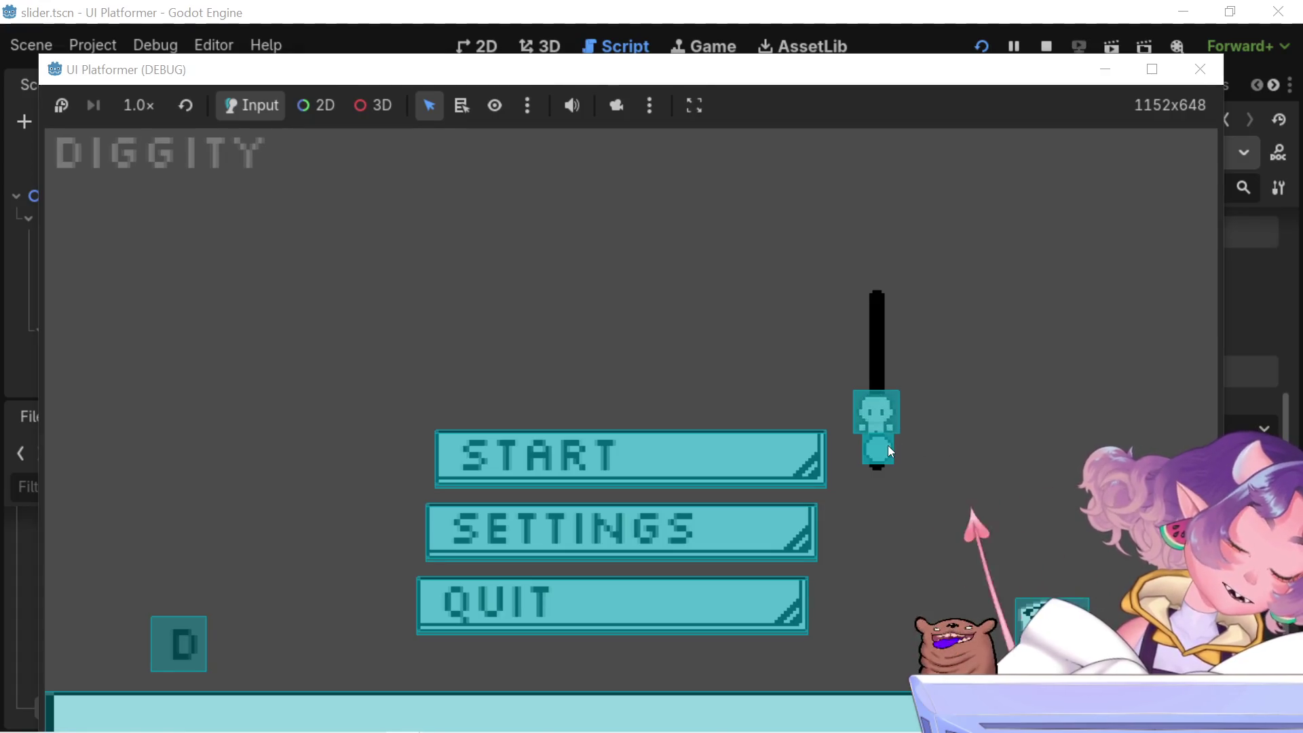
pyautogui.moveTo(901, 437)
pyautogui.mouseDown()
pyautogui.moveTo(894, 409)
pyautogui.moveTo(897, 430)
pyautogui.moveTo(880, 428)
pyautogui.moveTo(892, 419)
pyautogui.mouseUp()
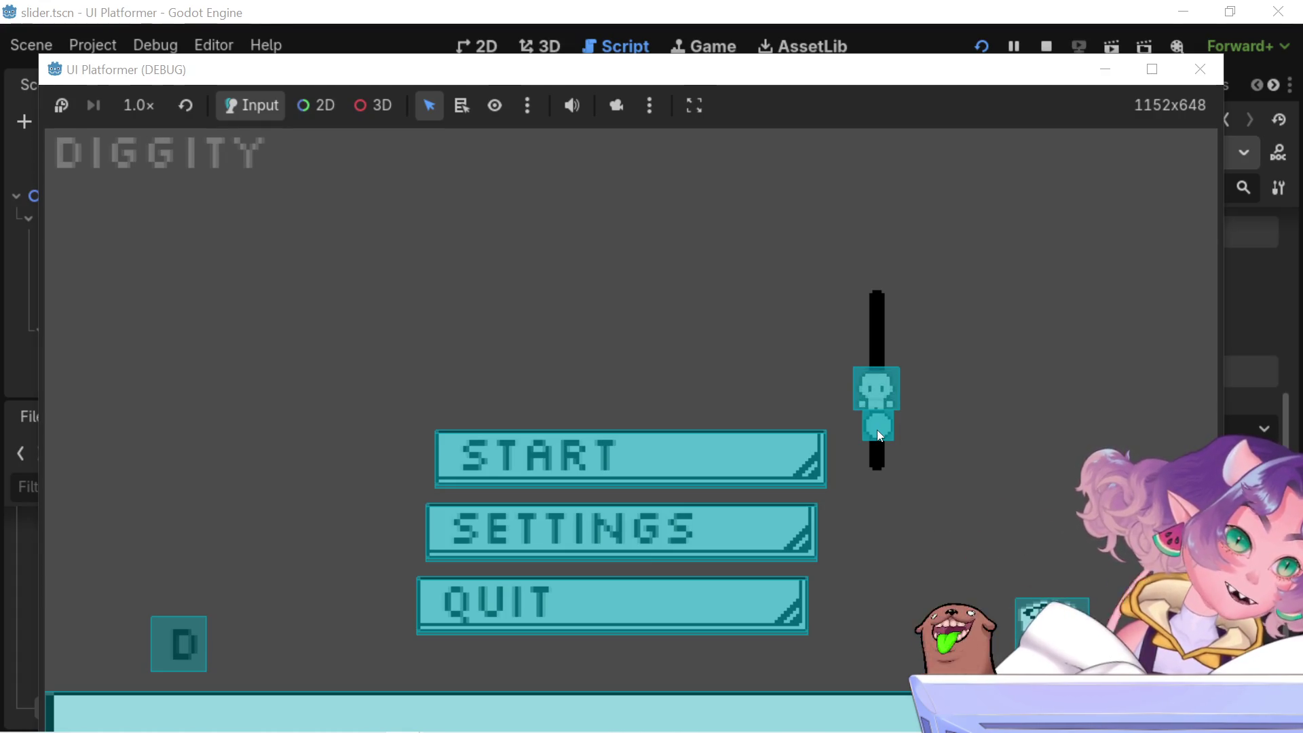
# - Run the slider to the top, then to the bottom, dropping the character onto START
pyautogui.moveTo(876, 429)
pyautogui.mouseDown()
pyautogui.moveTo(886, 445)
pyautogui.moveTo(891, 271)
pyautogui.moveTo(890, 380)
pyautogui.moveTo(882, 335)
pyautogui.mouseUp()
pyautogui.moveTo(884, 458); pyautogui.dragTo(890, 255)
pyautogui.moveTo(864, 324)
pyautogui.mouseDown()
pyautogui.moveTo(904, 398)
pyautogui.moveTo(909, 465)
pyautogui.mouseUp()
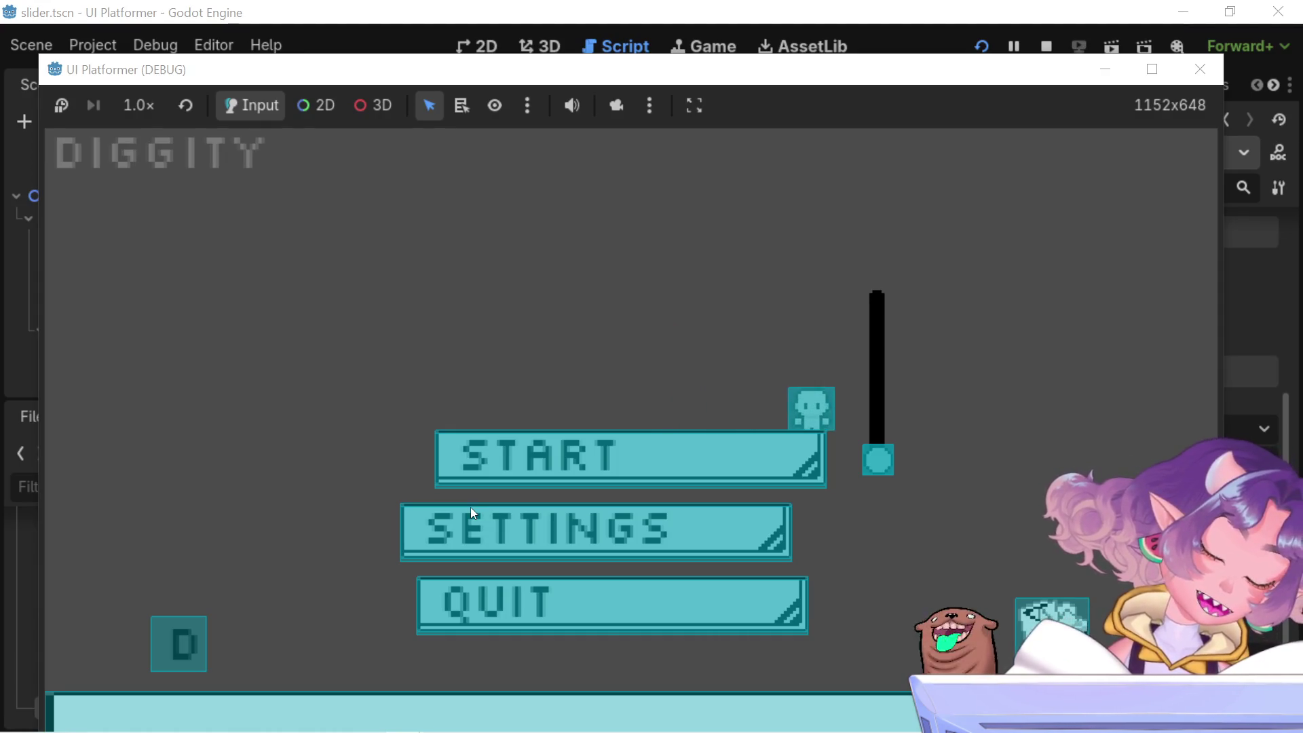
# - Jump and walk the character left and right along START, finishing near its right end
pyautogui.press('space')
pyautogui.press('space')
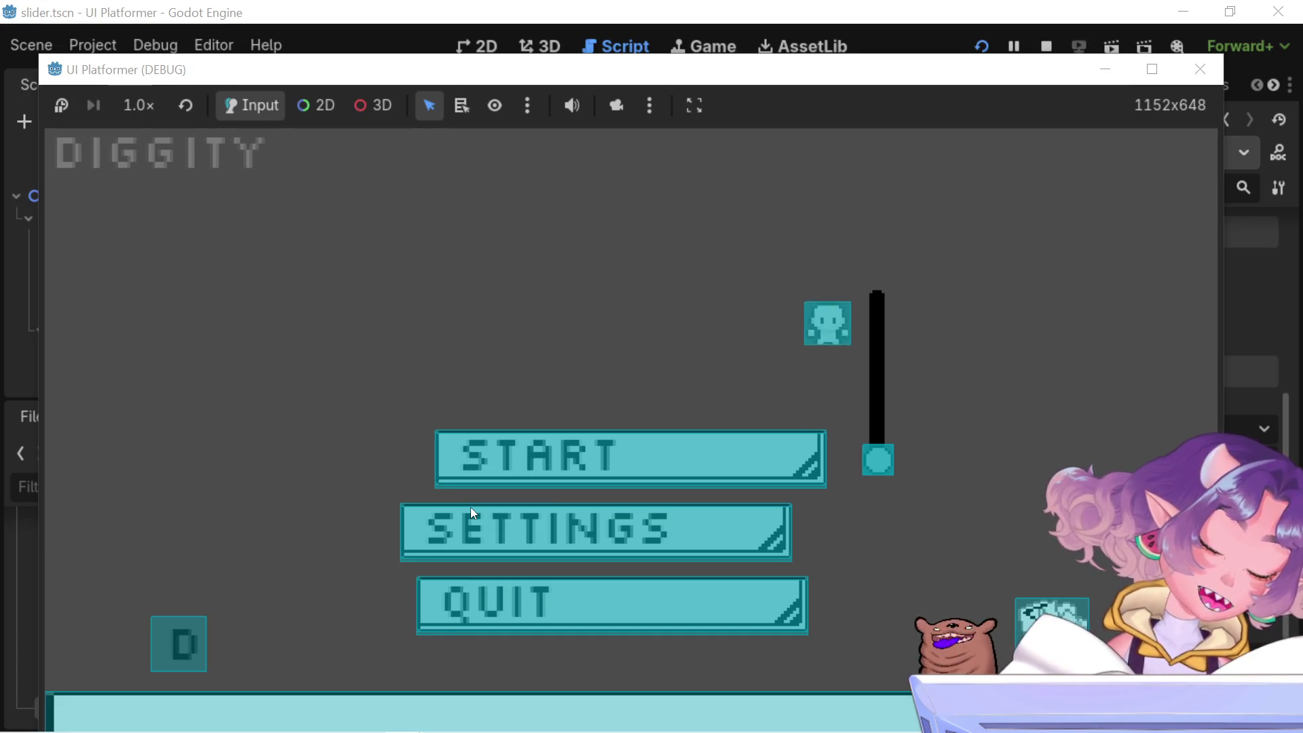
pyautogui.press('space')
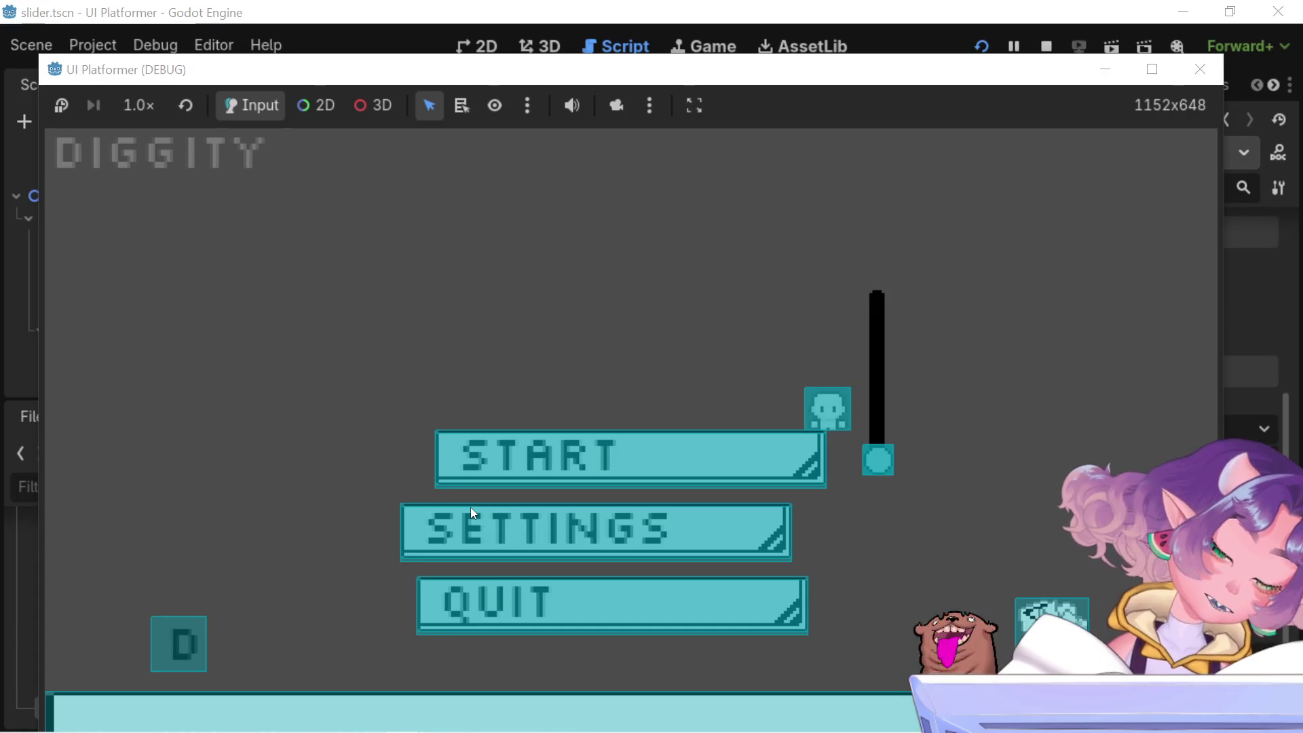
pyautogui.press('space')
pyautogui.press('Left')
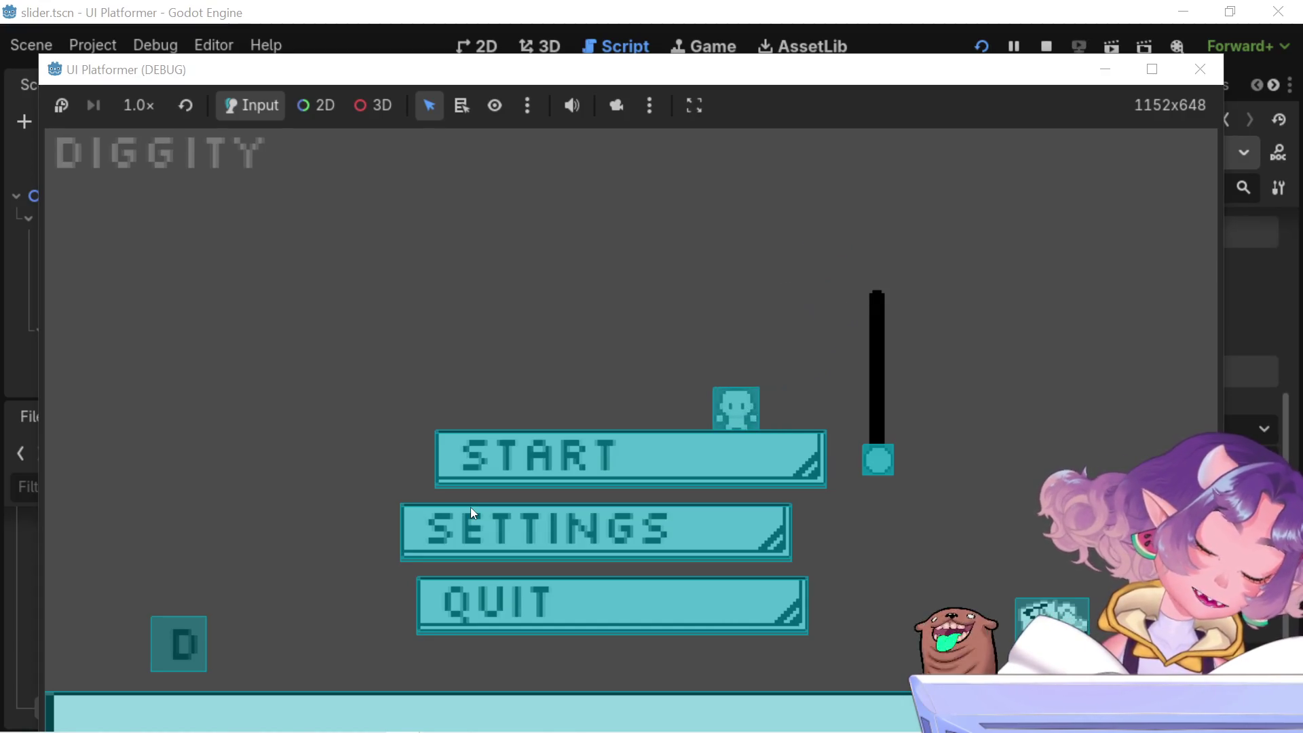
pyautogui.press('Right')
pyautogui.press('space')
pyautogui.press('Right')
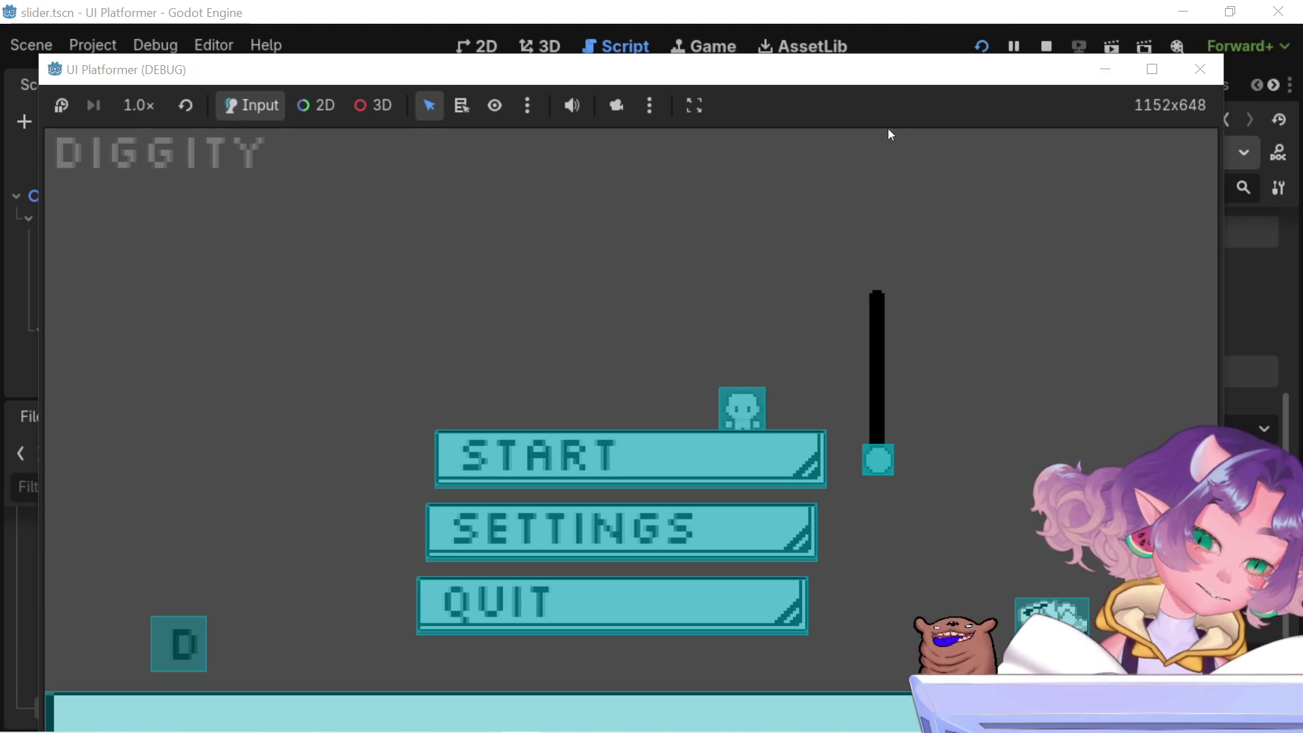
# - Focus the running UI Platformer (DEBUG) window so the game accepts input
pyautogui.click(870, 68)
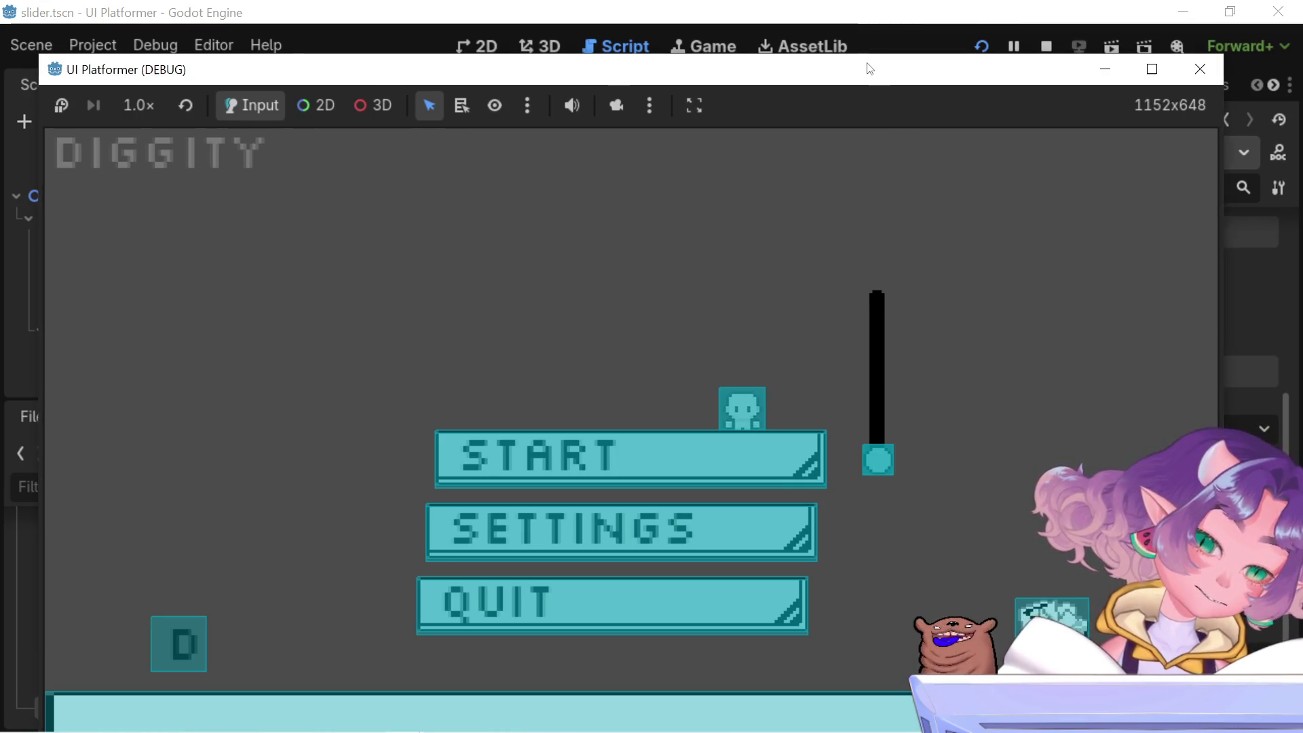
# - Walk and jump the character right onto the slider knob, then raise the knob to the top
pyautogui.click(900, 188)
pyautogui.press('Right')
pyautogui.press('space')
pyautogui.press('Right')
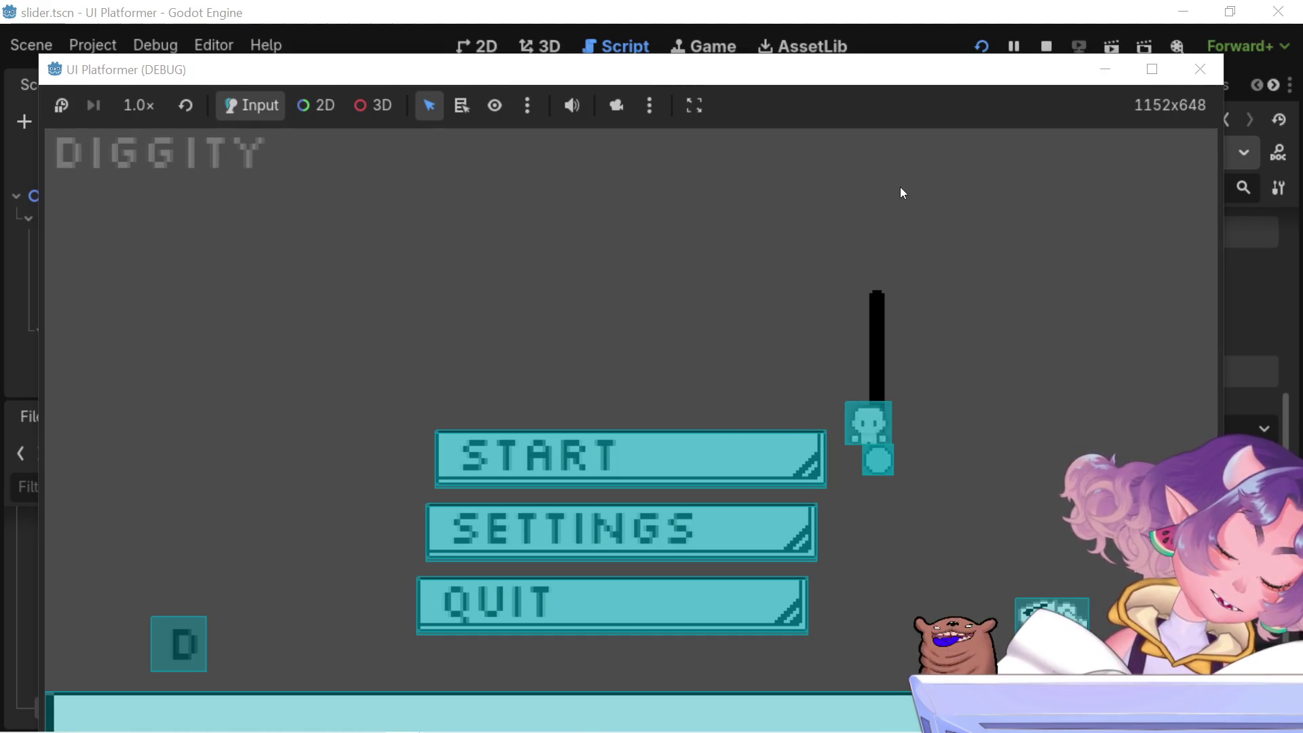
pyautogui.press('Right')
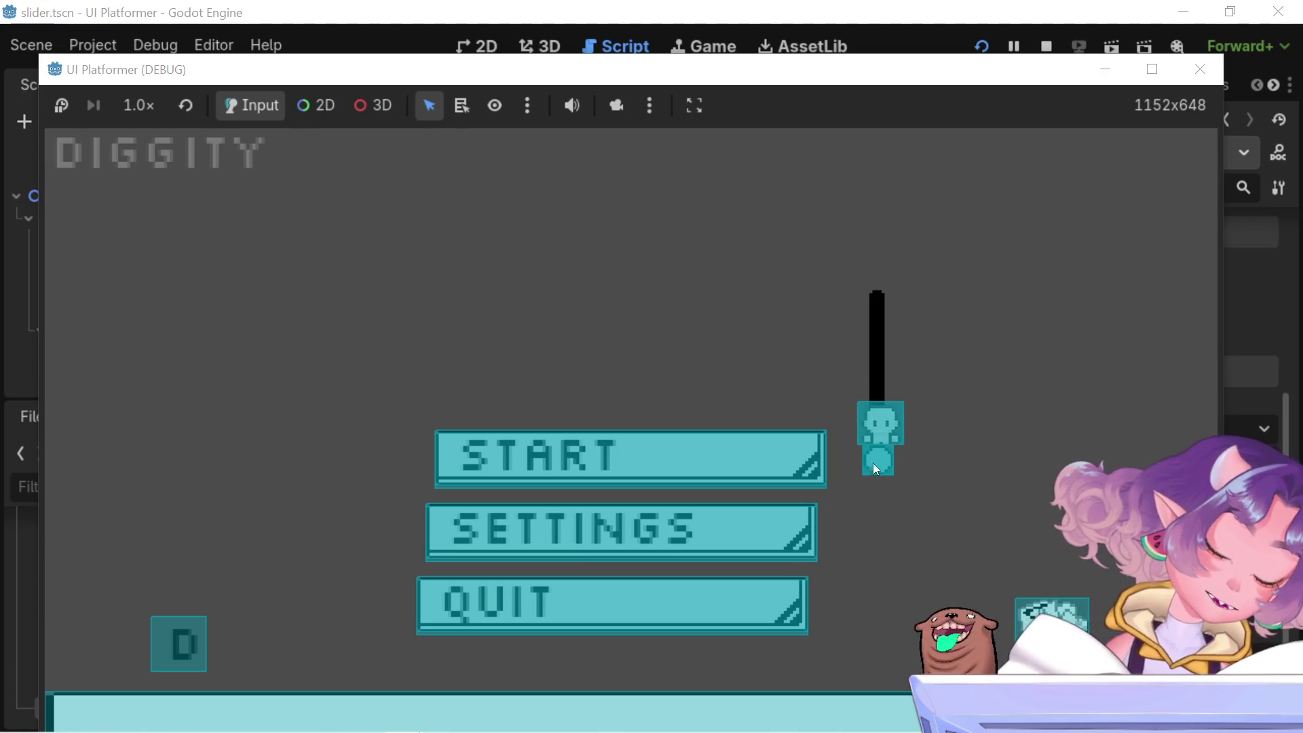
pyautogui.press('space')
pyautogui.press('space')
pyautogui.press('space')
pyautogui.moveTo(955, 298)
pyautogui.mouseDown()
pyautogui.moveTo(955, 280)
pyautogui.moveTo(895, 448)
pyautogui.moveTo(911, 307)
pyautogui.mouseUp()
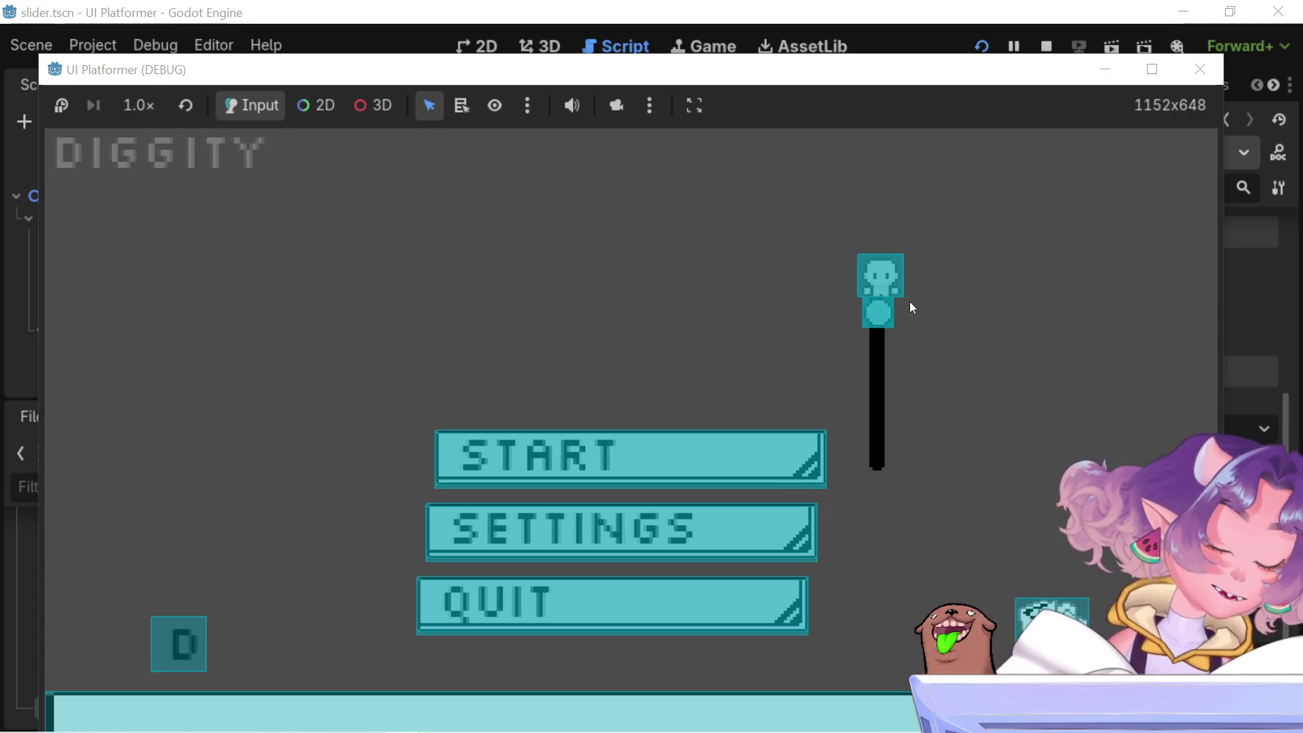
# - Drop the slider to its bottom, then walk the character left and jump up beside QUIT
pyautogui.moveTo(886, 349)
pyautogui.mouseDown()
pyautogui.moveTo(885, 480)
pyautogui.moveTo(882, 366)
pyautogui.moveTo(913, 481)
pyautogui.mouseUp()
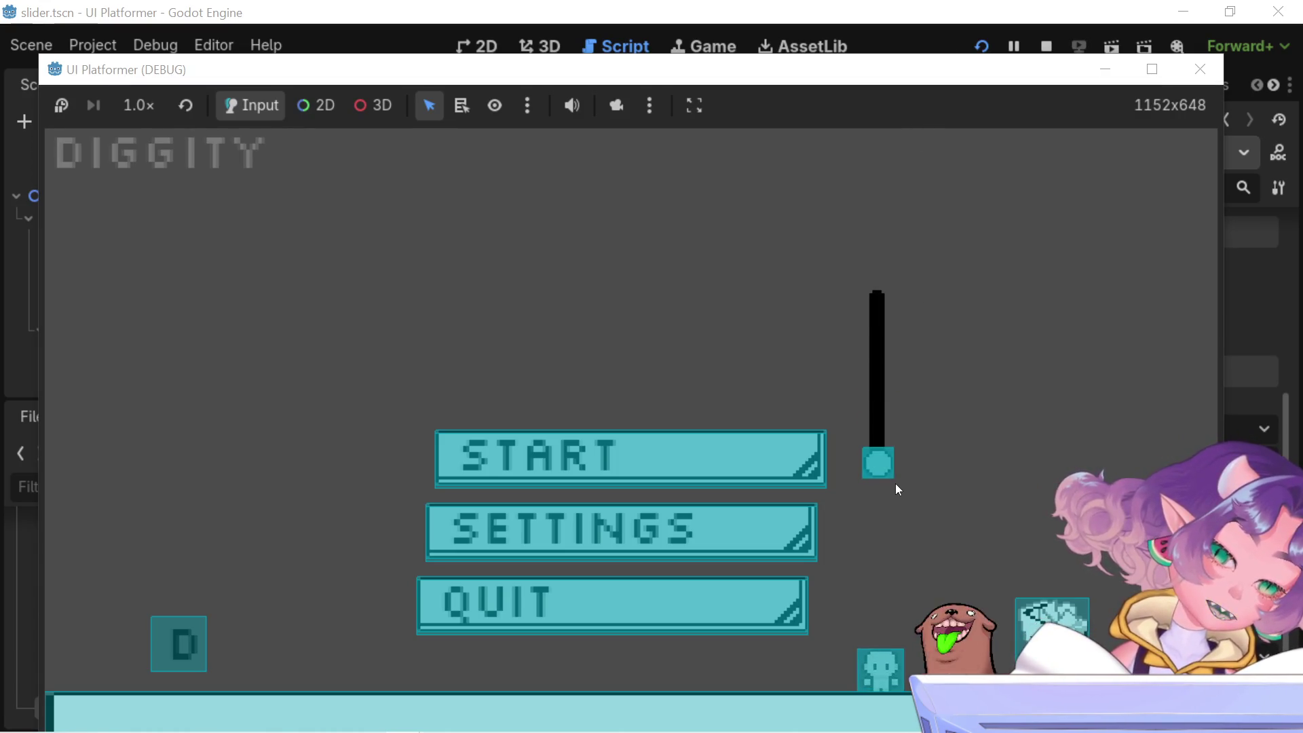
pyautogui.press('Left')
pyautogui.press('Left')
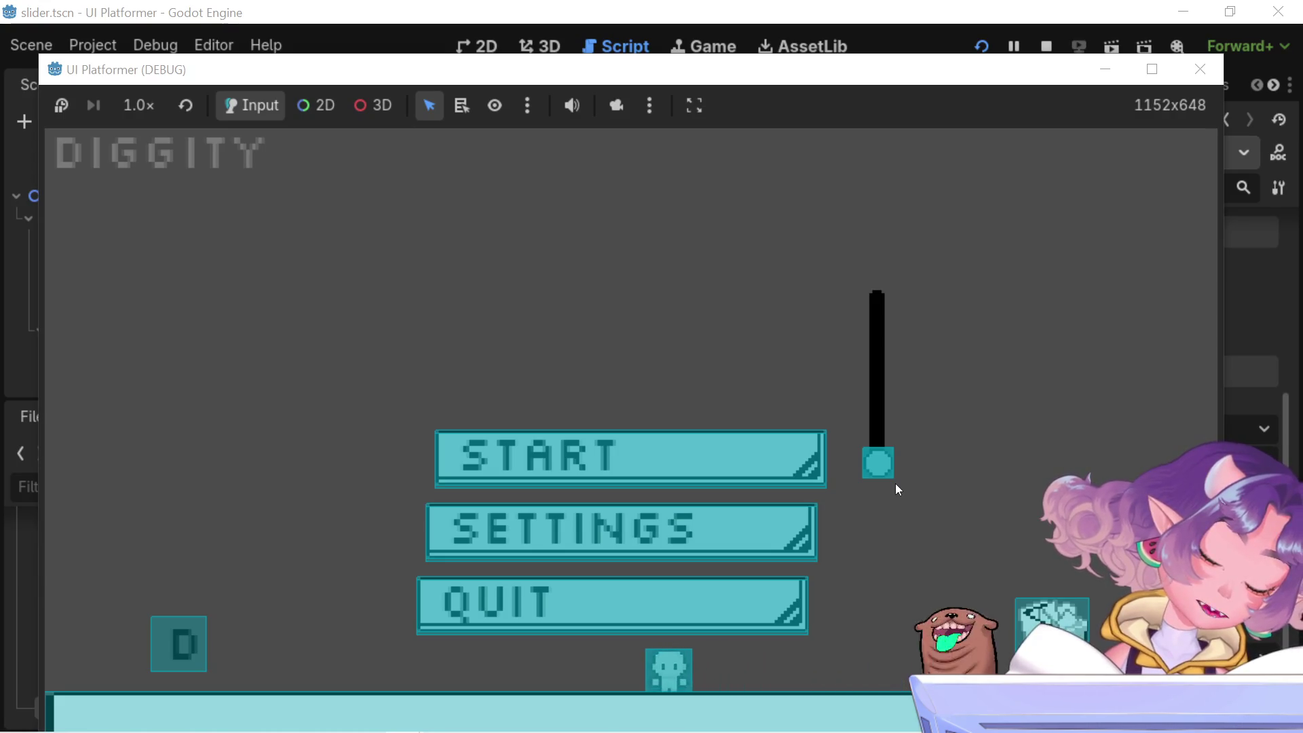
pyautogui.press('Left')
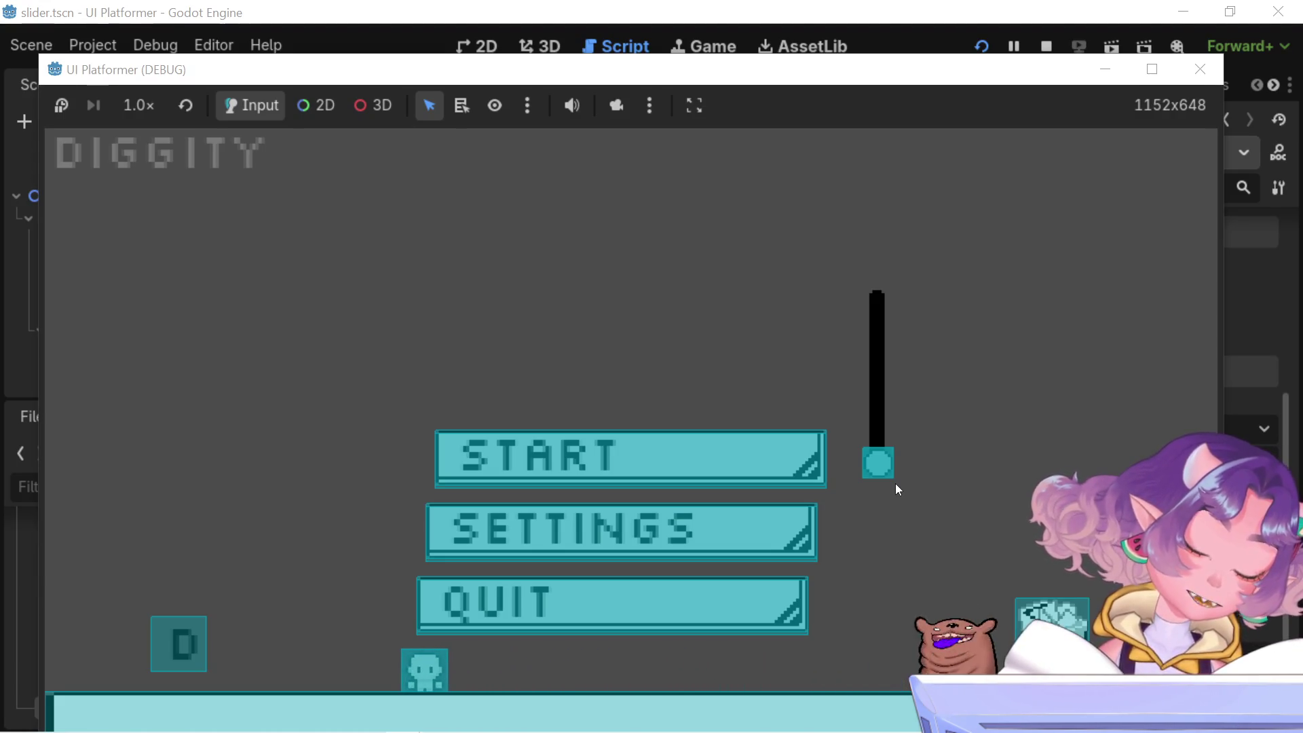
pyautogui.press('Right')
pyautogui.press('Right')
pyautogui.press('space')
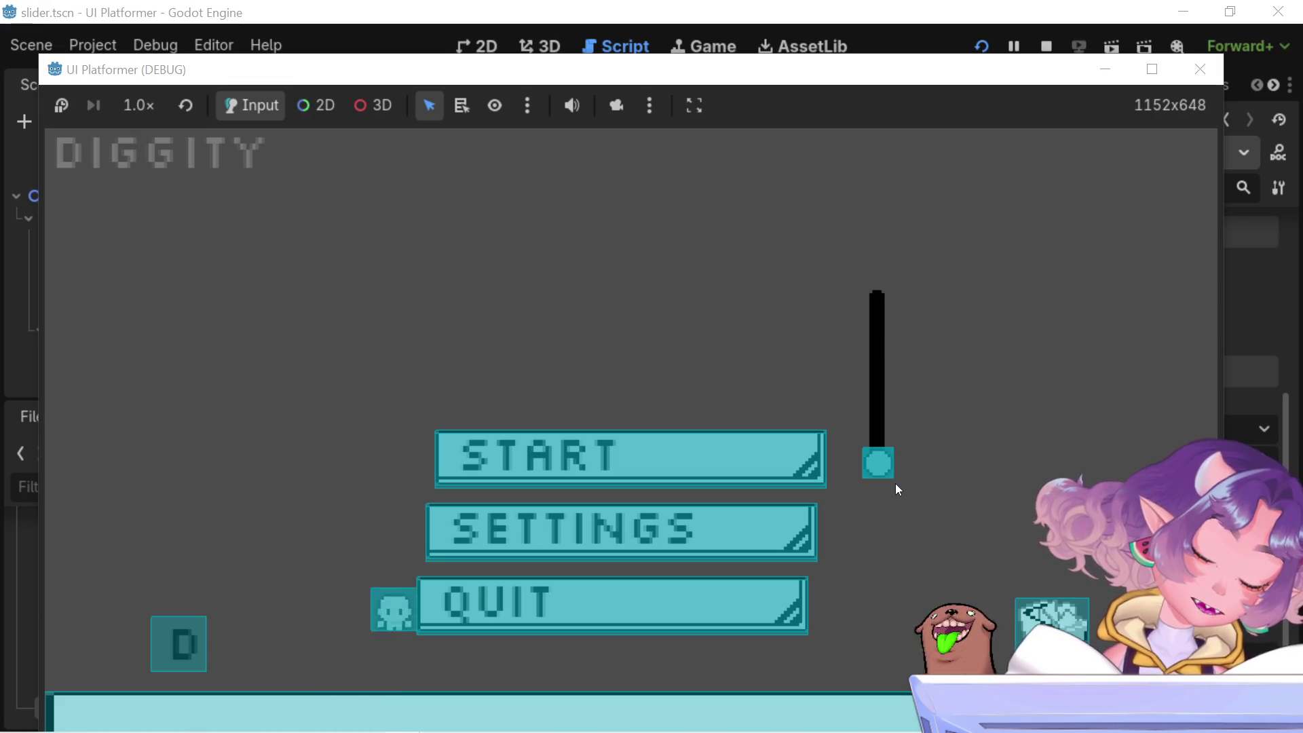
pyautogui.press('Right')
# - Jump onto the slider knob, ride it up and down, then walk left toward START
pyautogui.press('space')
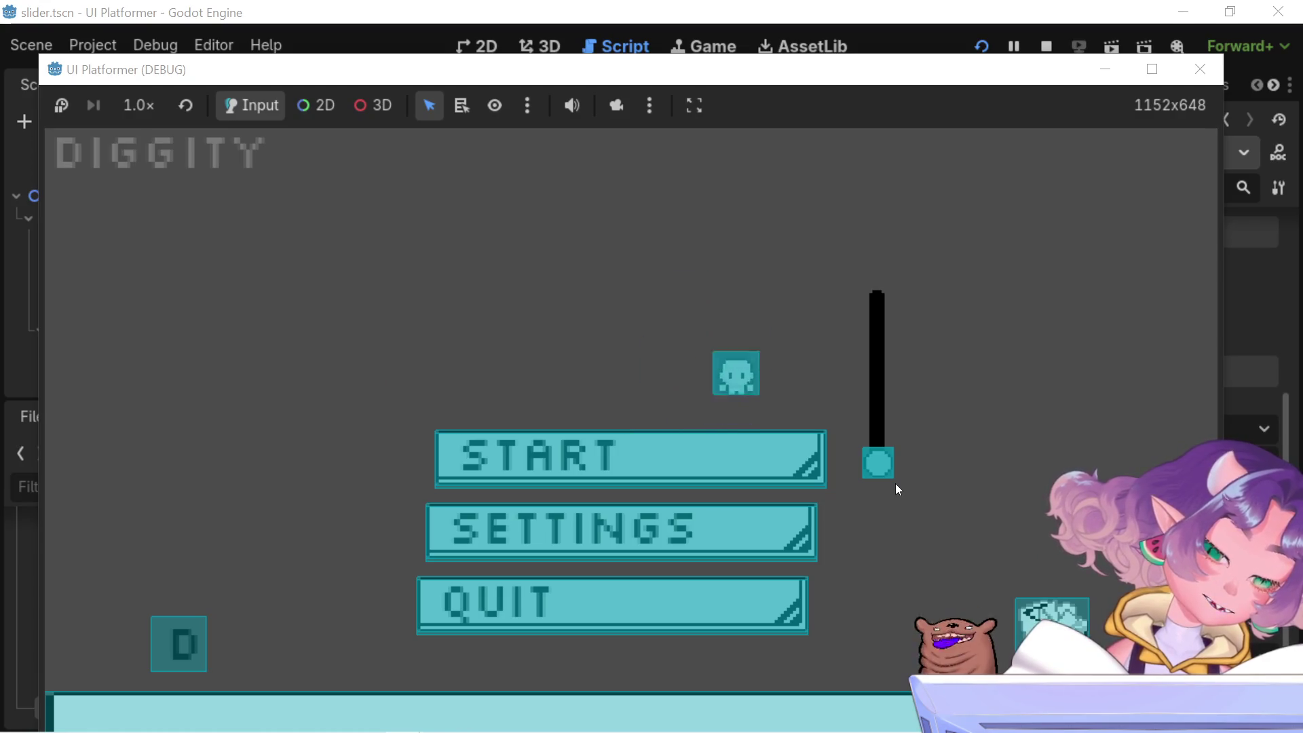
pyautogui.press('space')
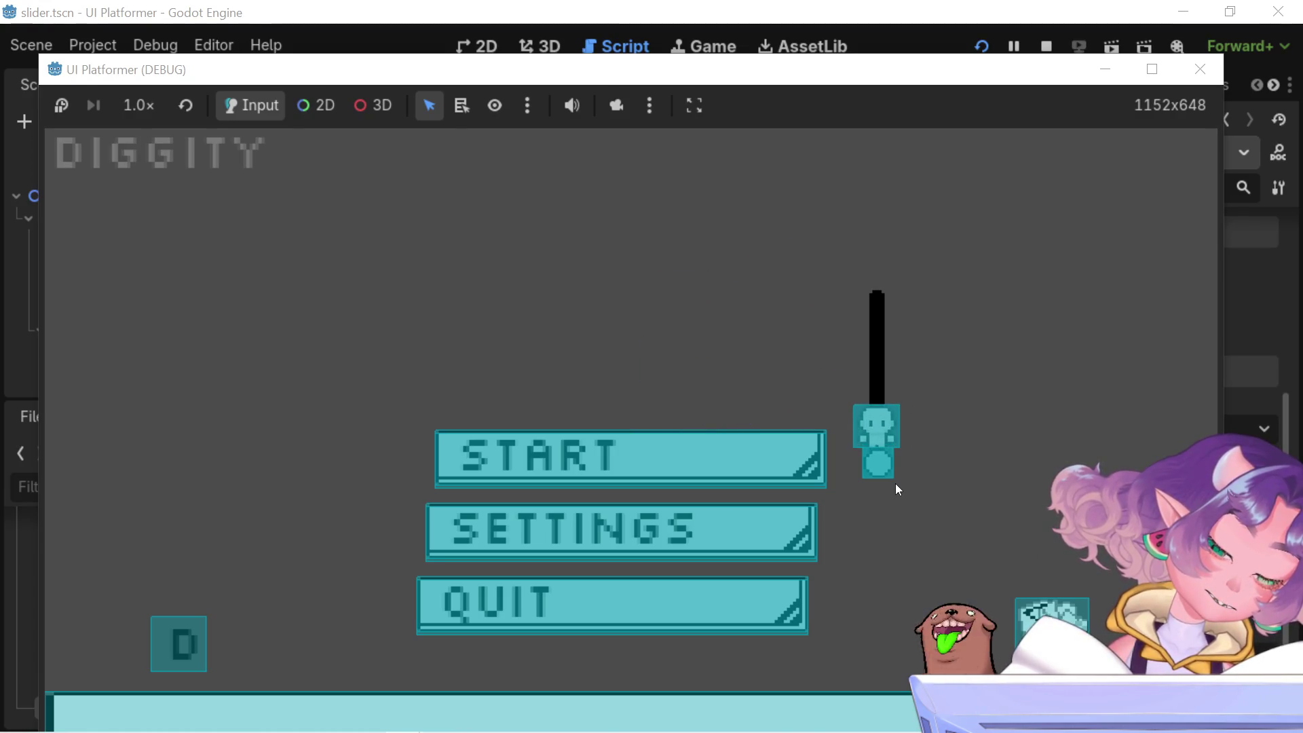
pyautogui.moveTo(889, 467)
pyautogui.mouseDown()
pyautogui.moveTo(877, 353)
pyautogui.moveTo(851, 338)
pyautogui.mouseUp()
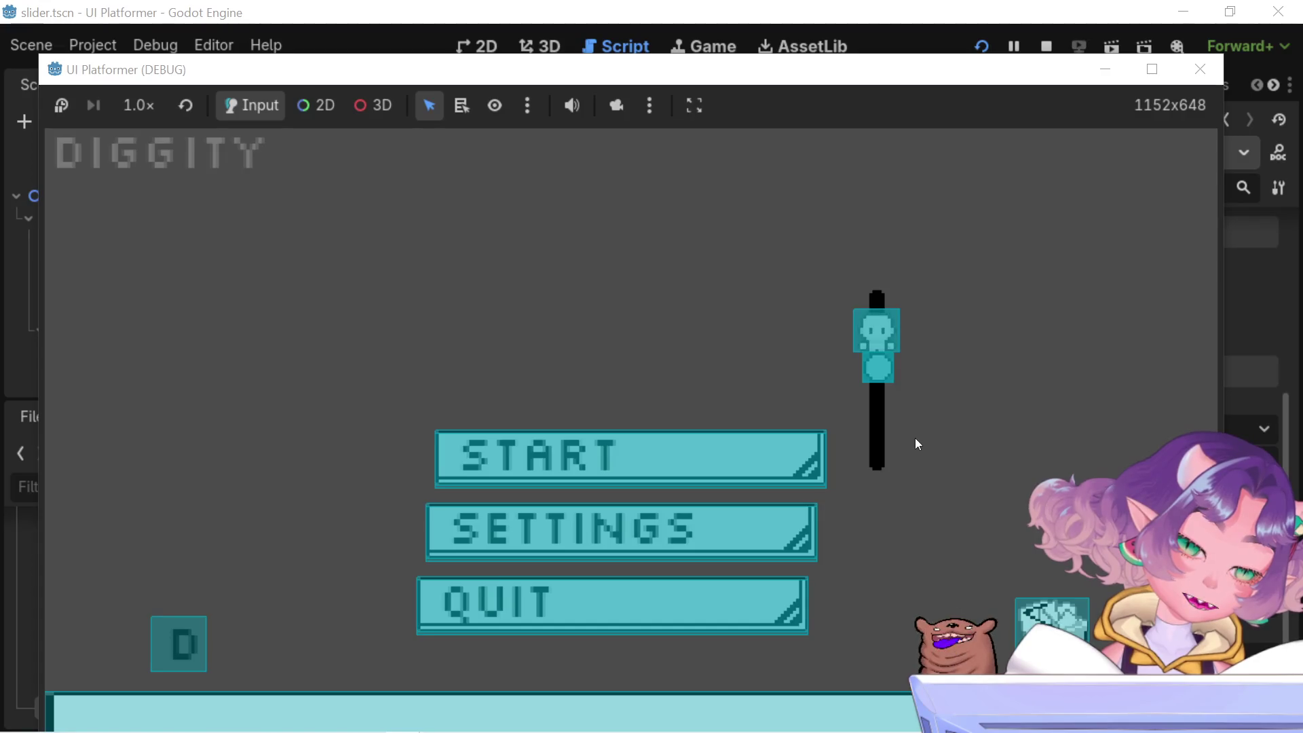
pyautogui.moveTo(870, 366)
pyautogui.mouseDown()
pyautogui.moveTo(893, 463)
pyautogui.moveTo(889, 308)
pyautogui.moveTo(893, 465)
pyautogui.moveTo(884, 320)
pyautogui.moveTo(888, 398)
pyautogui.moveTo(959, 458)
pyautogui.moveTo(930, 443)
pyautogui.moveTo(908, 297)
pyautogui.moveTo(918, 364)
pyautogui.moveTo(898, 299)
pyautogui.moveTo(897, 433)
pyautogui.mouseUp()
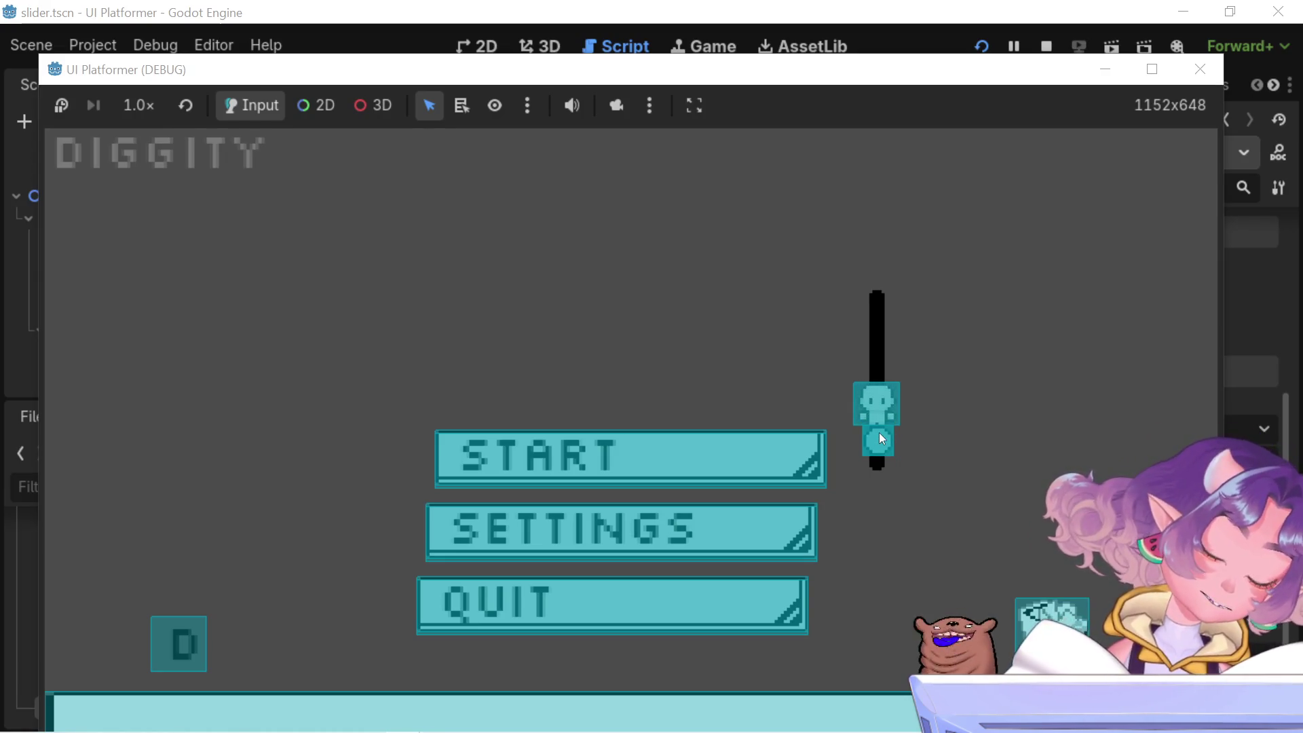
pyautogui.press('Left')
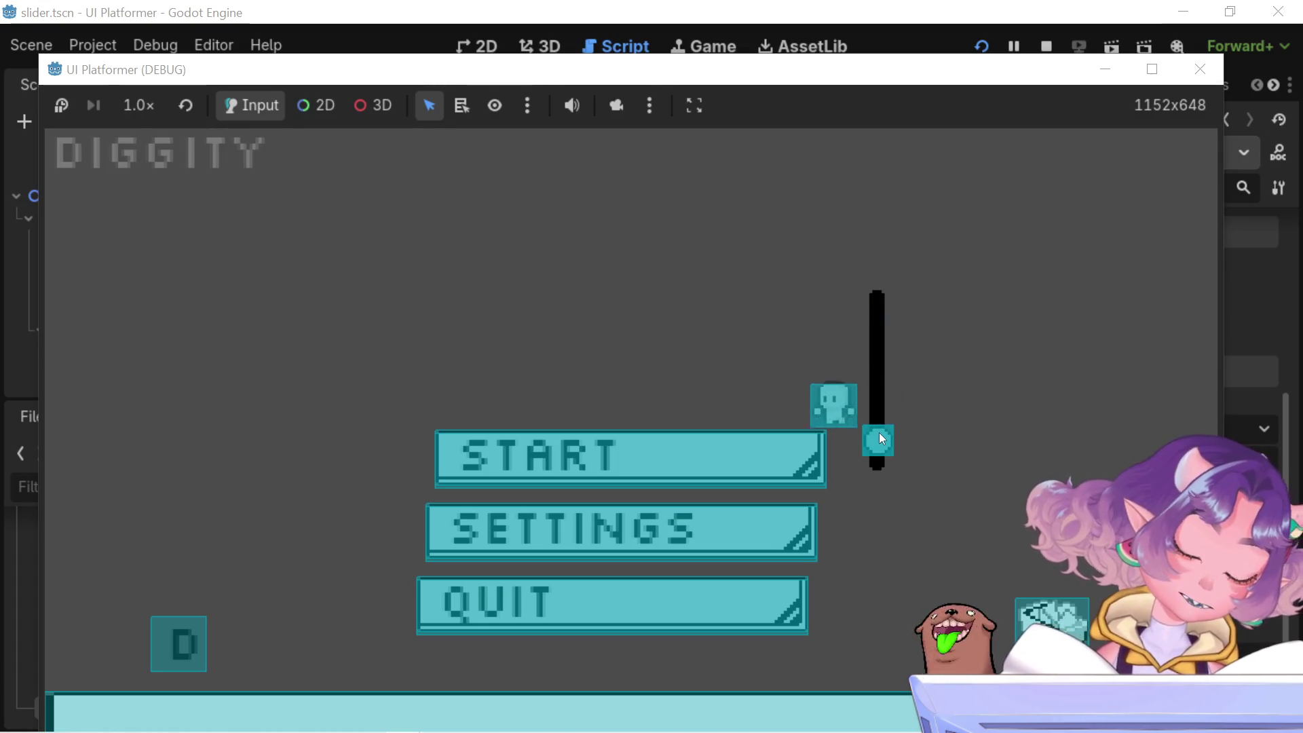
# - Hop the character further left along START, then close the UI Platformer game window
pyautogui.press('space')
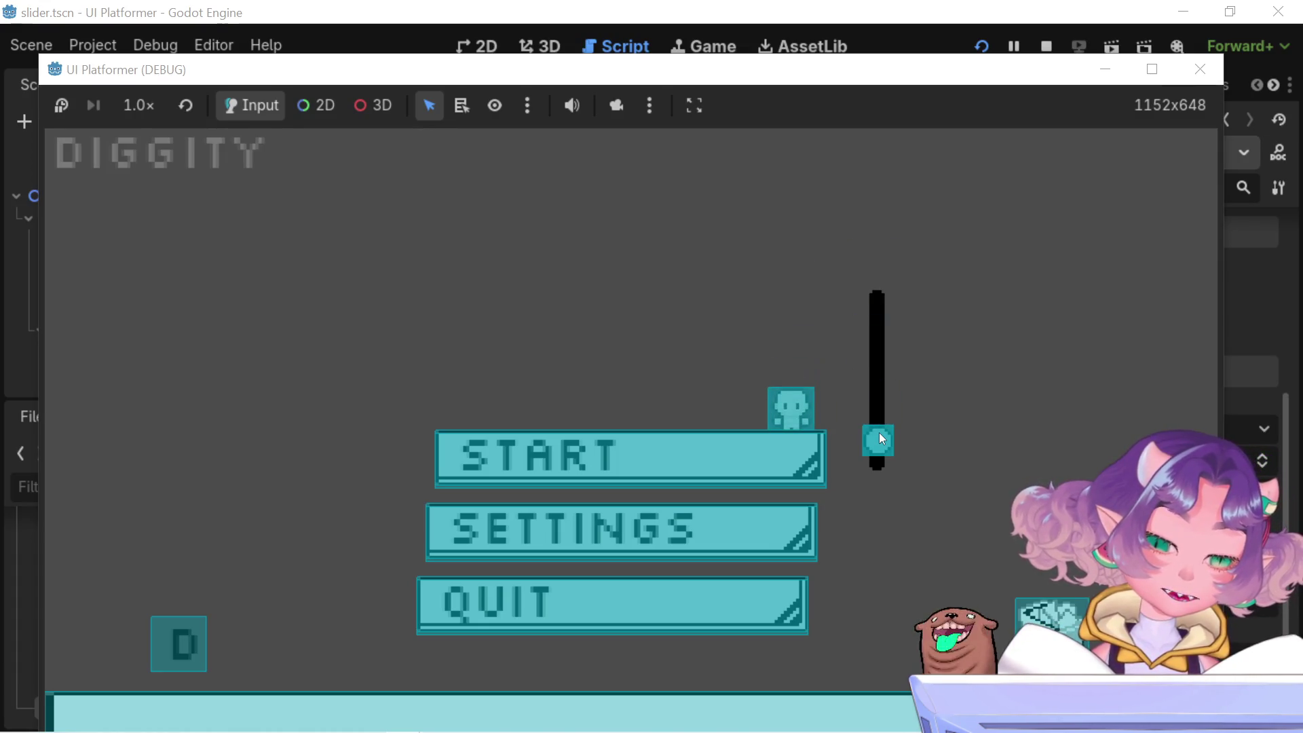
pyautogui.press('Left')
pyautogui.press('space')
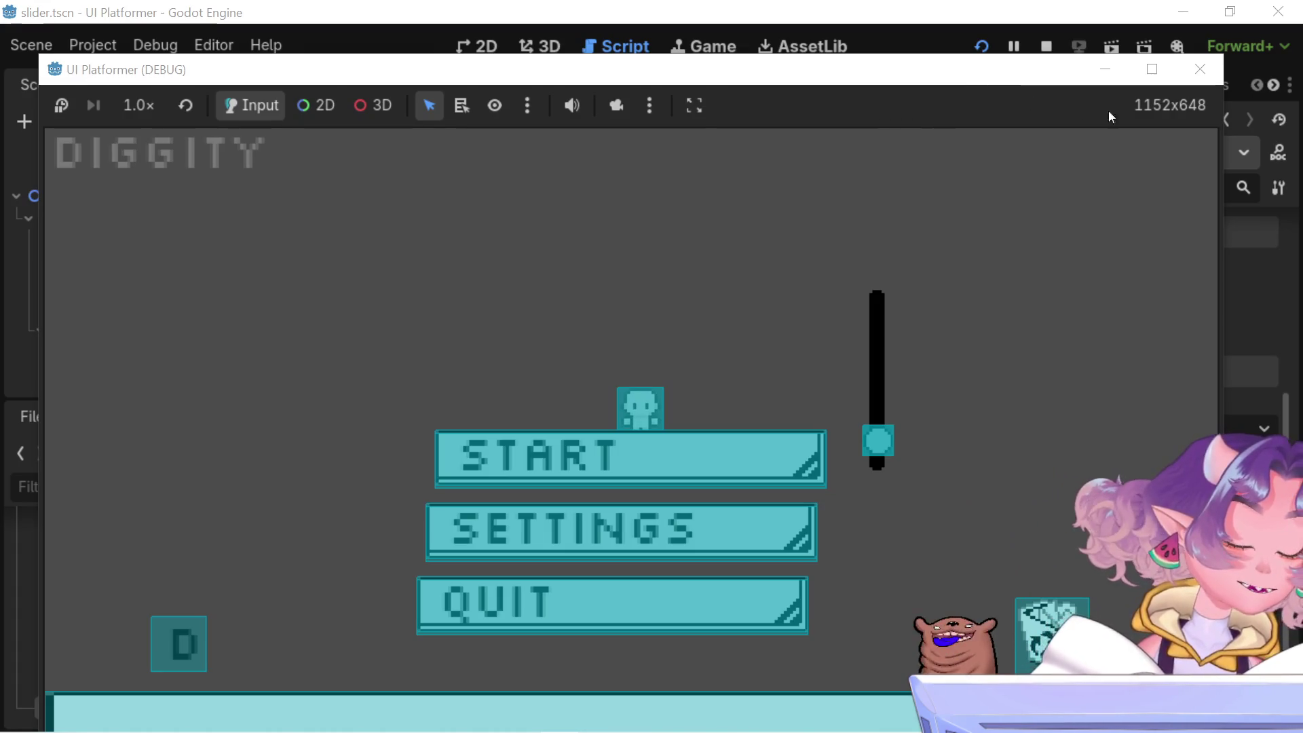
pyautogui.click(1199, 68)
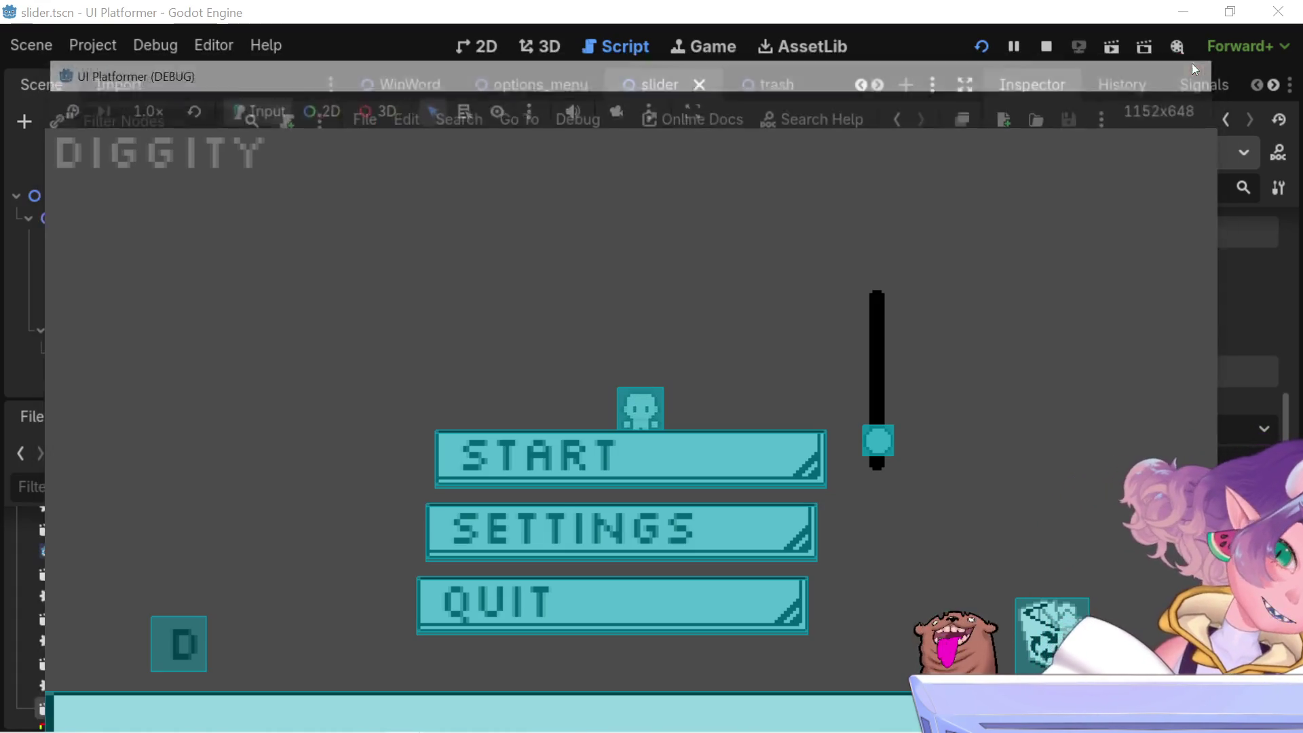